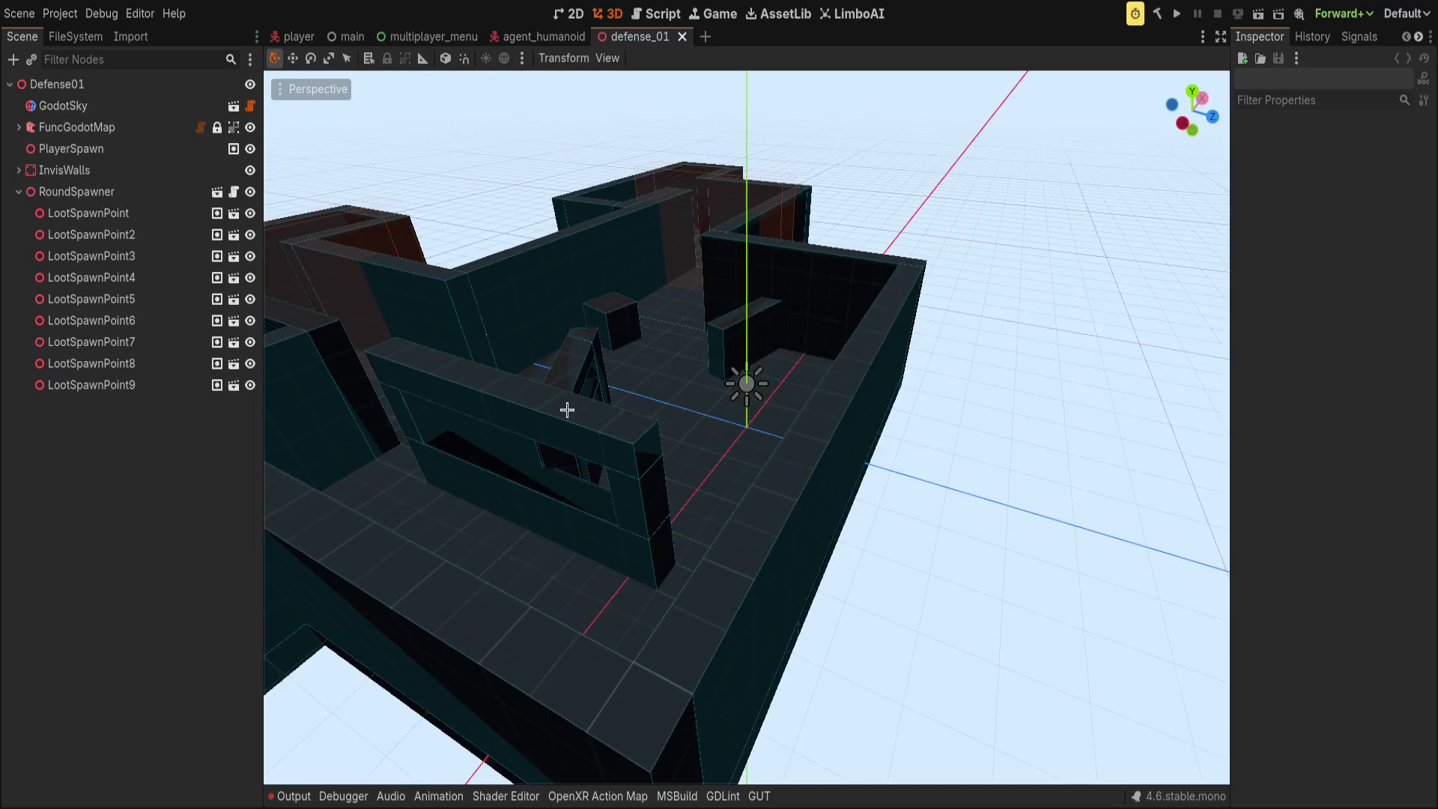
# - Orbit around the defense_01 level, then start a new empty scene
pyautogui.scroll(5, 700, 296)
pyautogui.moveTo(699, 297)
pyautogui.mouseDown()
pyautogui.moveTo(744, 285)
pyautogui.moveTo(989, 305)
pyautogui.moveTo(866, 280)
pyautogui.moveTo(748, 284)
pyautogui.moveTo(712, 225)
pyautogui.mouseUp()
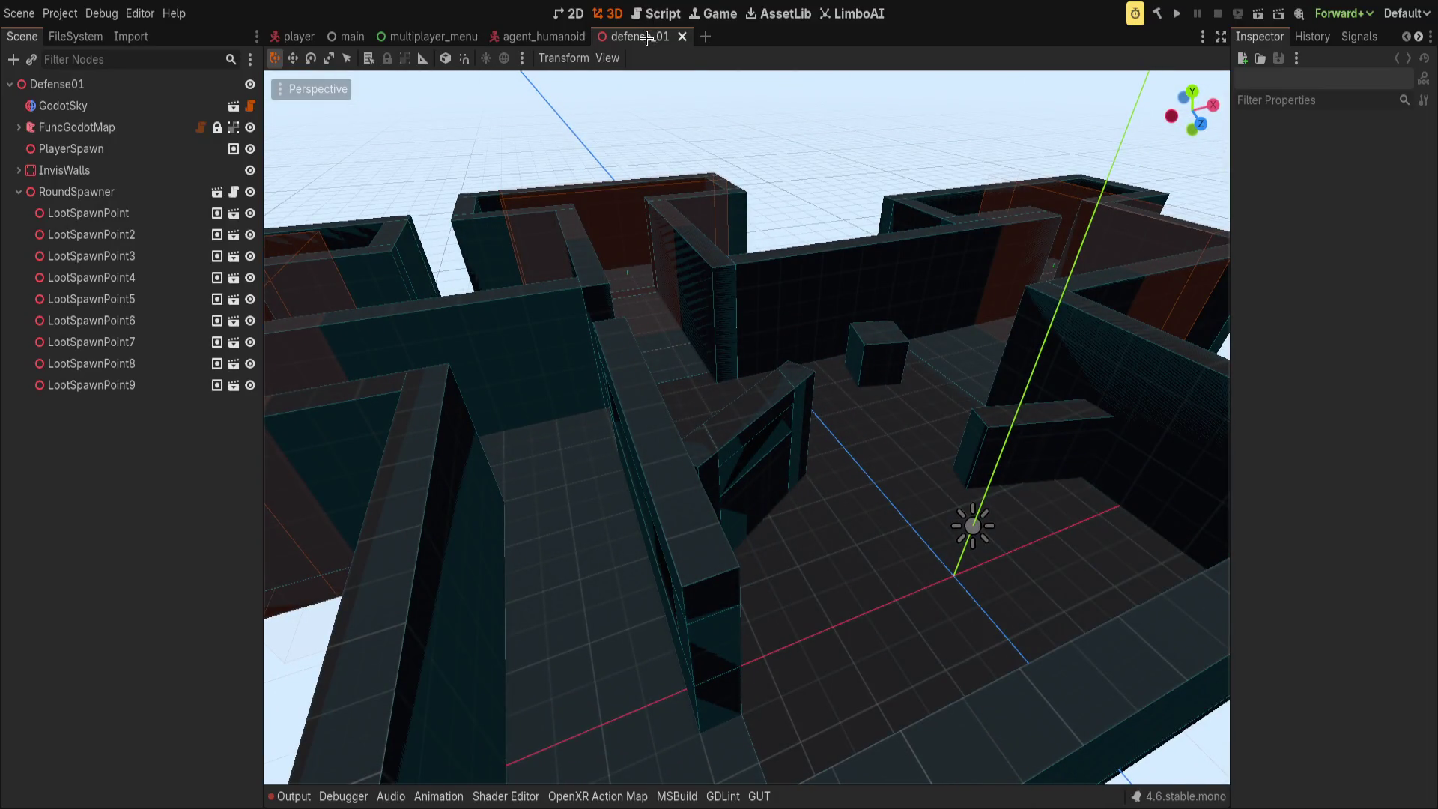
pyautogui.click(706, 39)
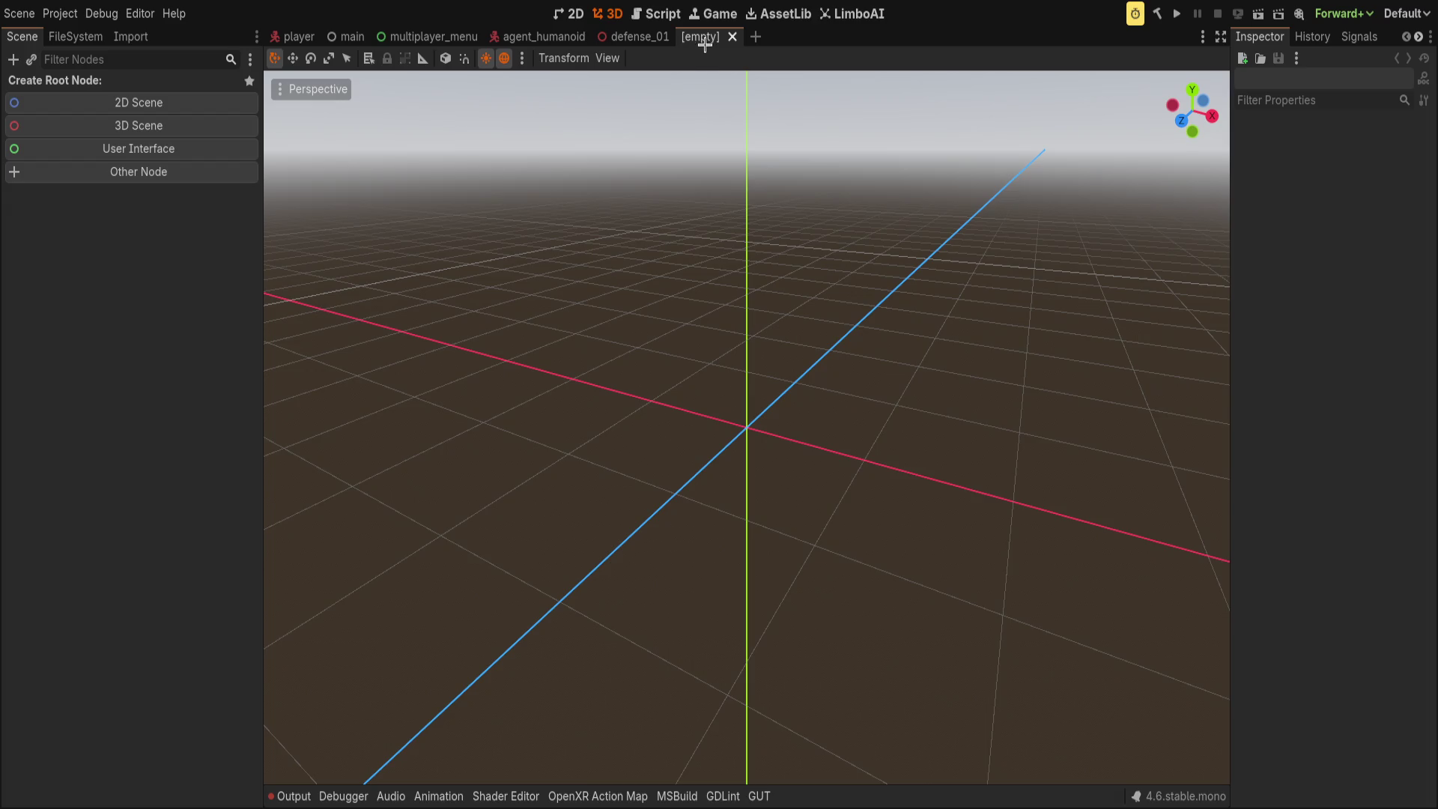
# - Close the empty scene and return to agent_ddp_attacker with its BTPlayer node selected
pyautogui.middleClick(715, 38)
pyautogui.click(533, 43)
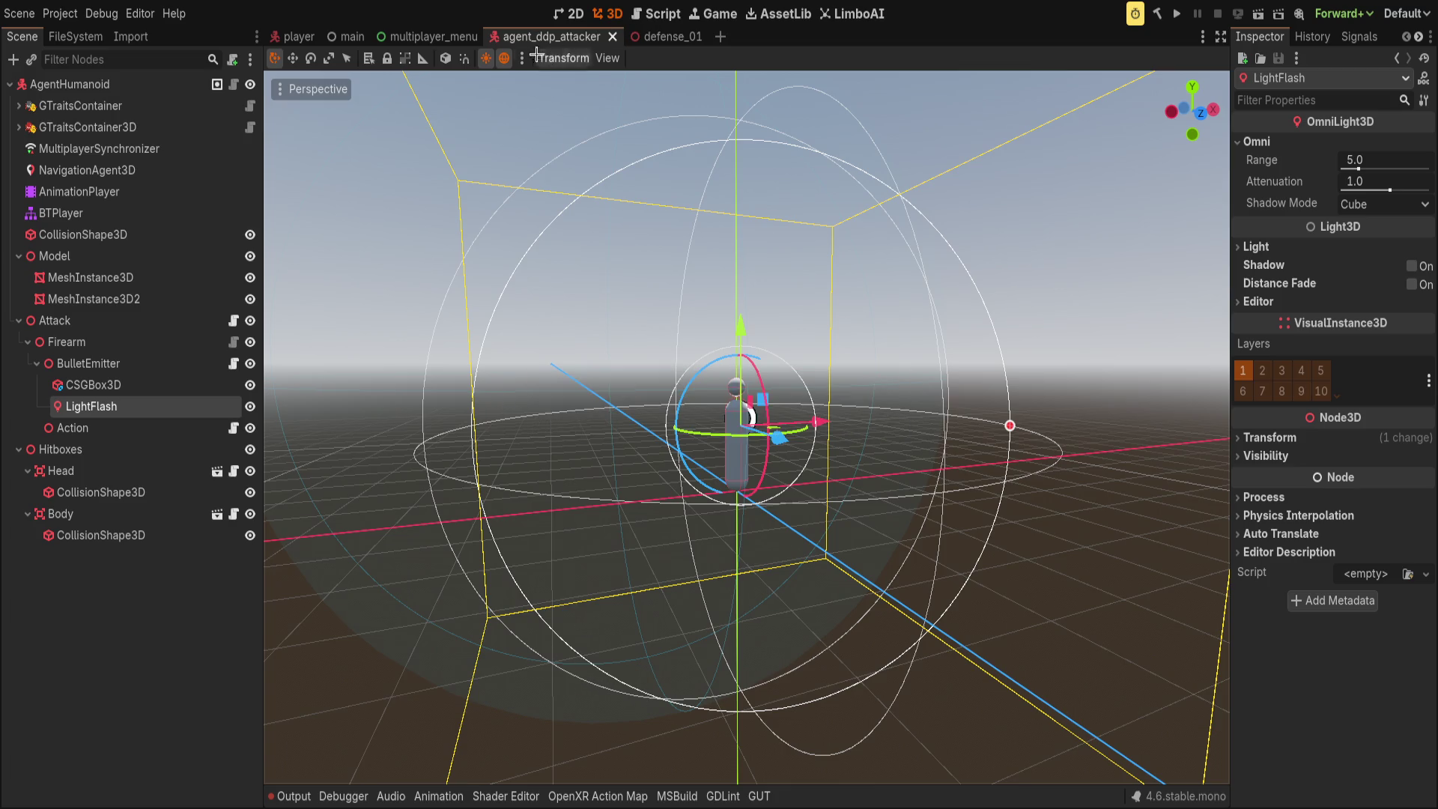
pyautogui.click(62, 214)
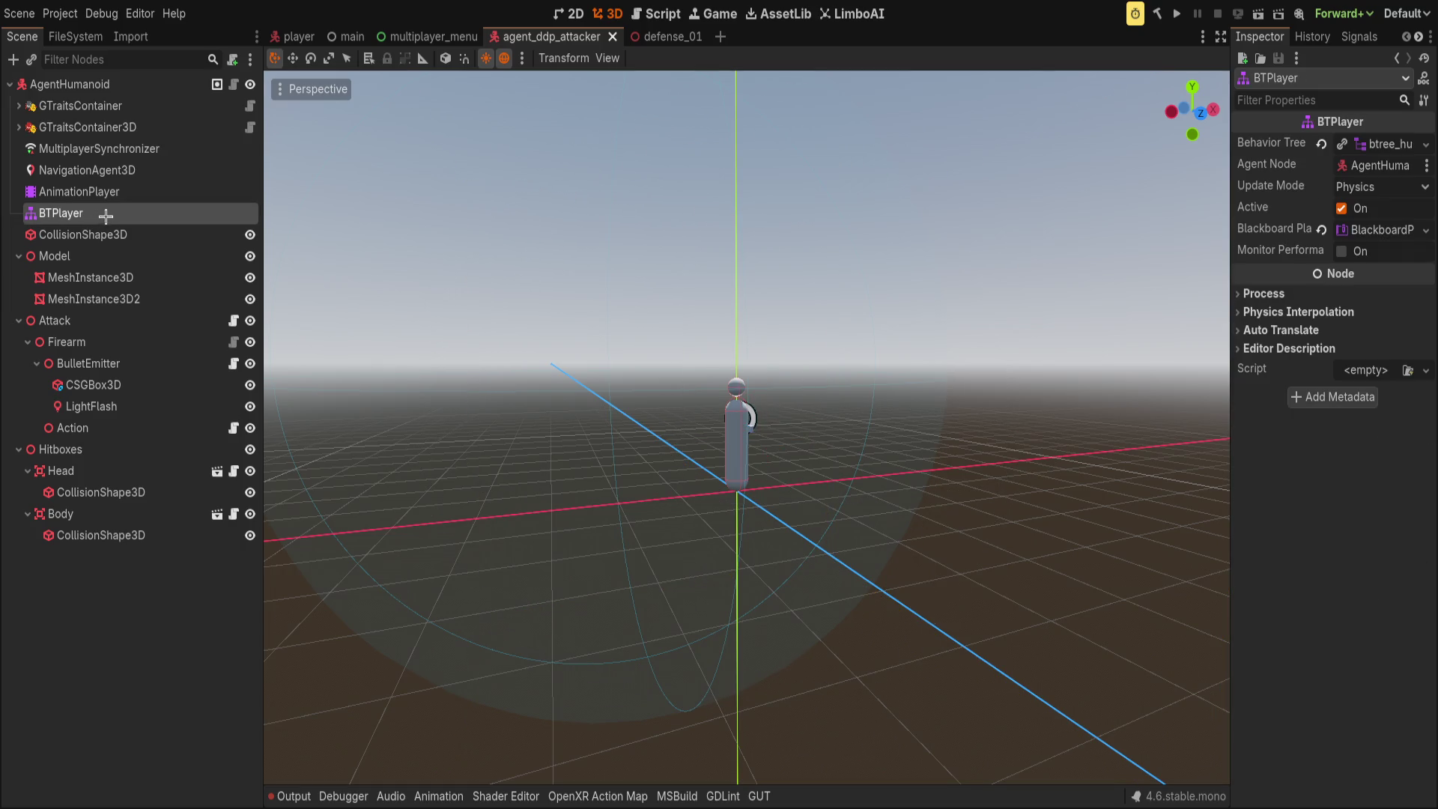
# - Revert BTPlayer's Behavior Tree property so no tree is assigned
pyautogui.click(1324, 144)
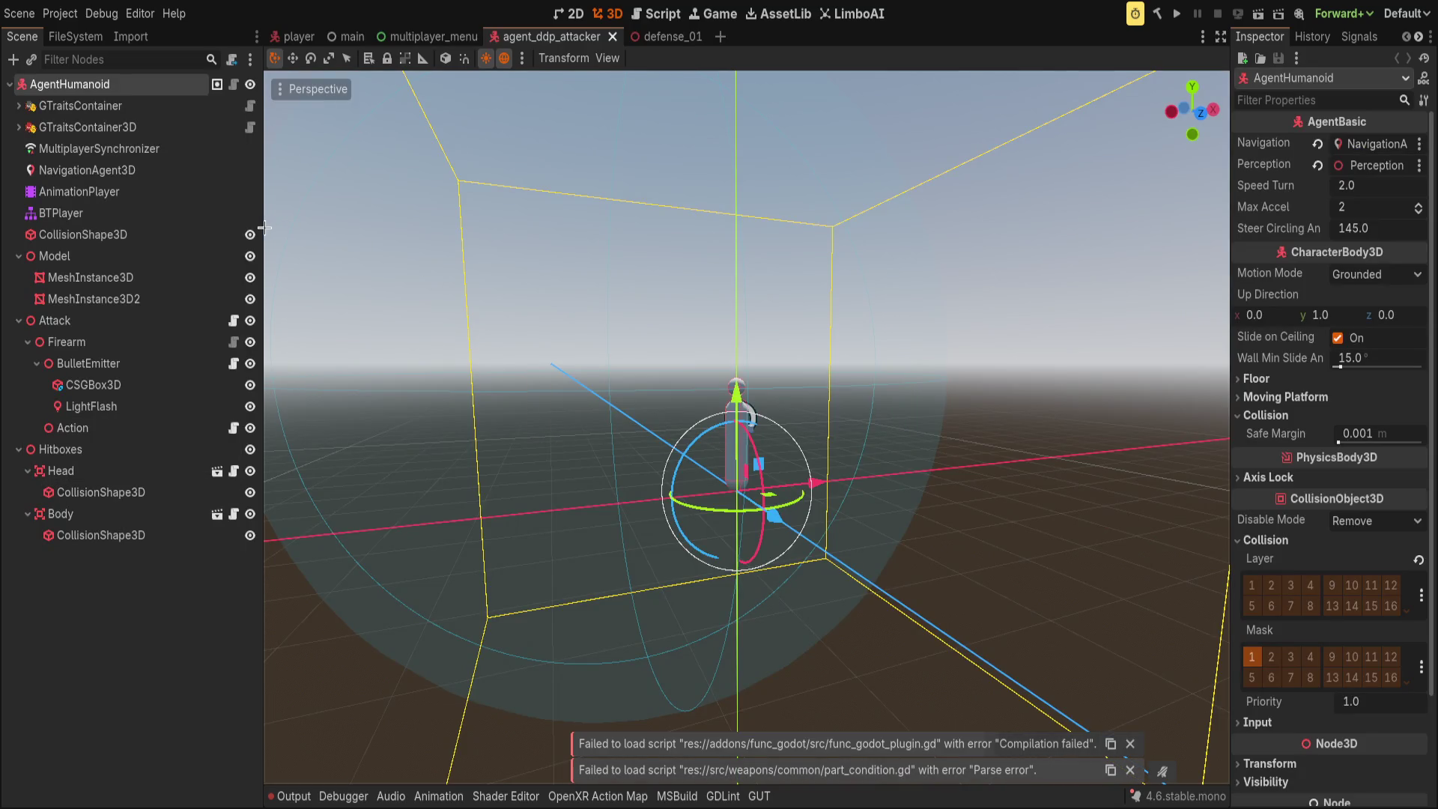
# - Narrow the Scene dock slightly so the 3D viewport gets more room
pyautogui.moveTo(258, 228); pyautogui.dragTo(235, 228)
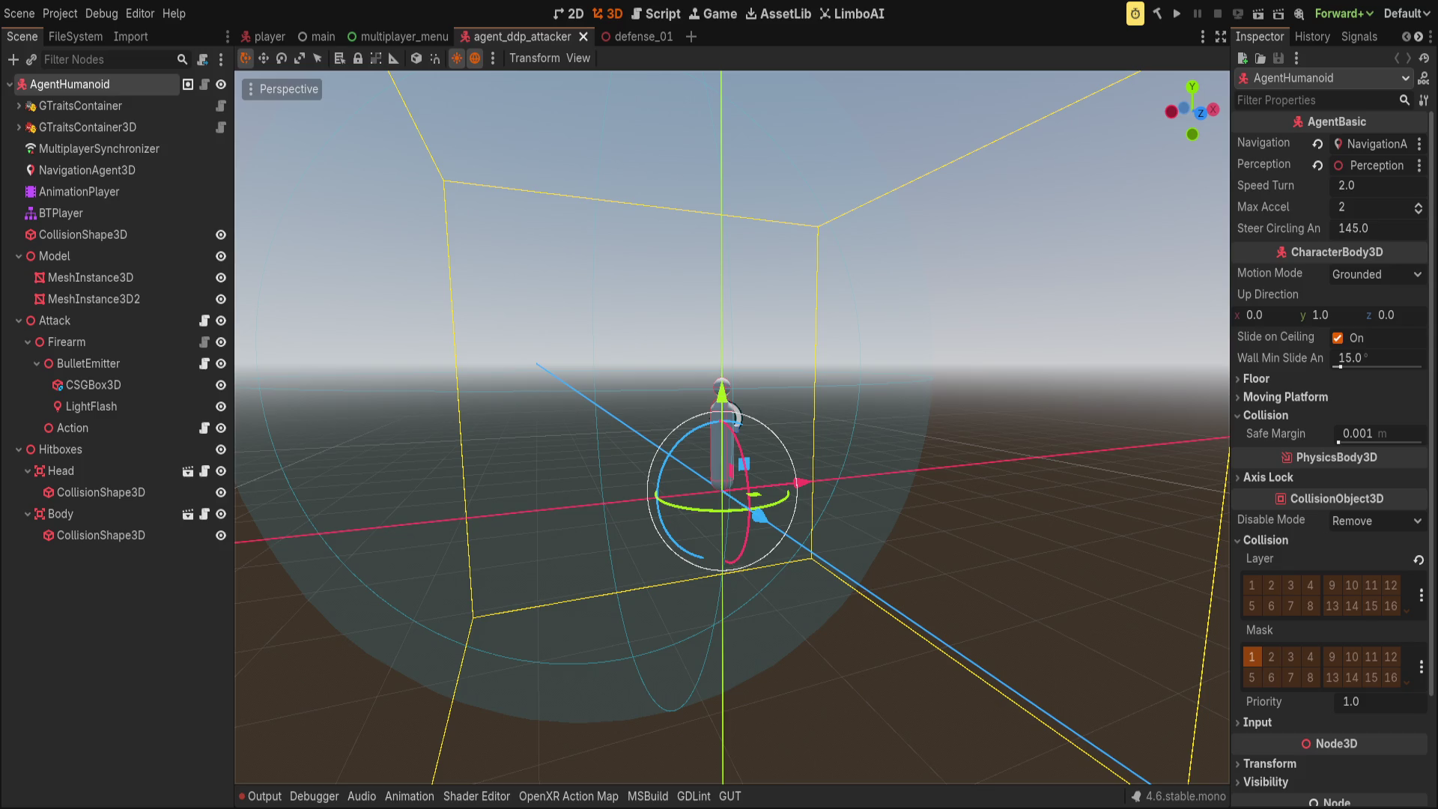
# - Search the Asset Library for 'limbo', clear the search, and reveal the scene file in FileSystem
pyautogui.click(779, 13)
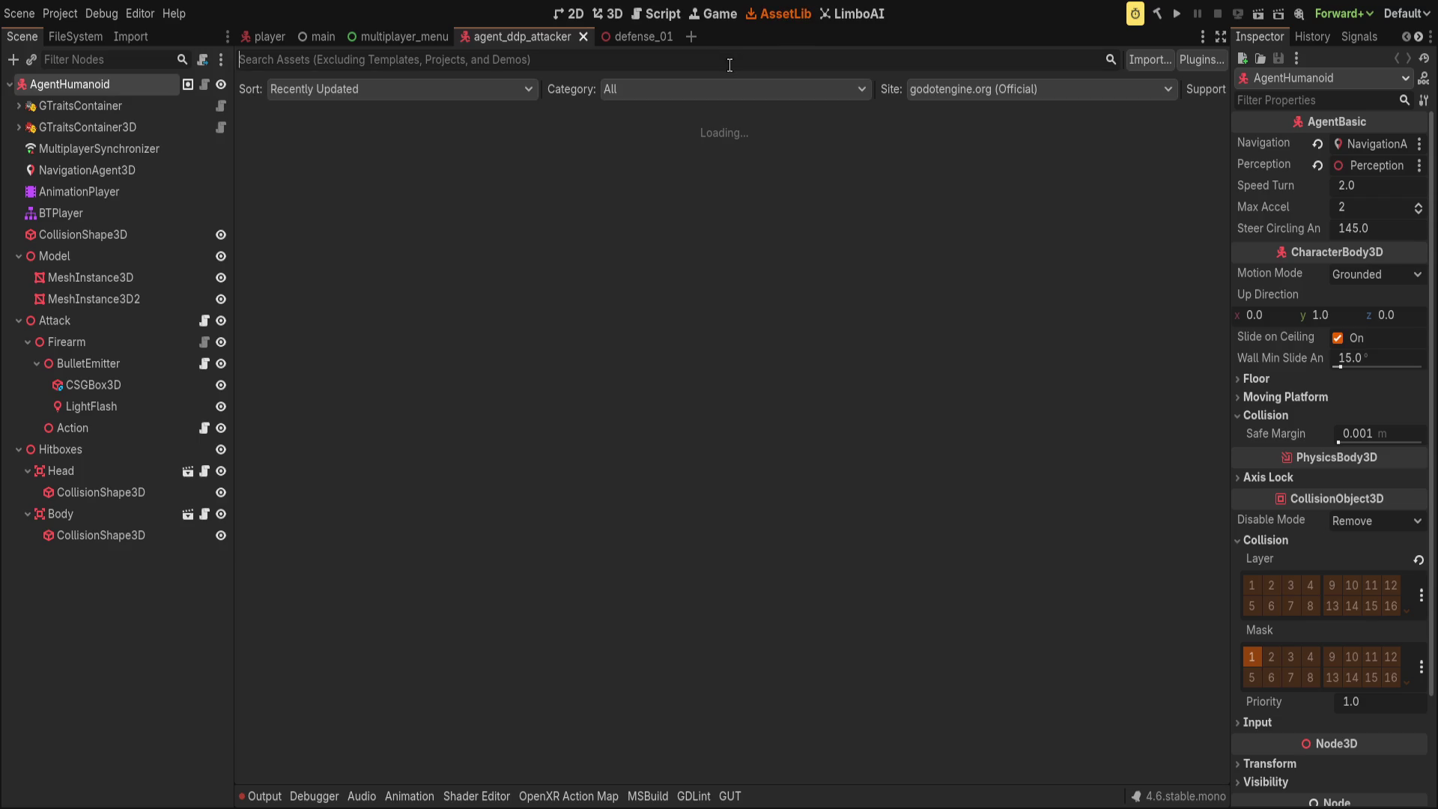
pyautogui.write('limbo')
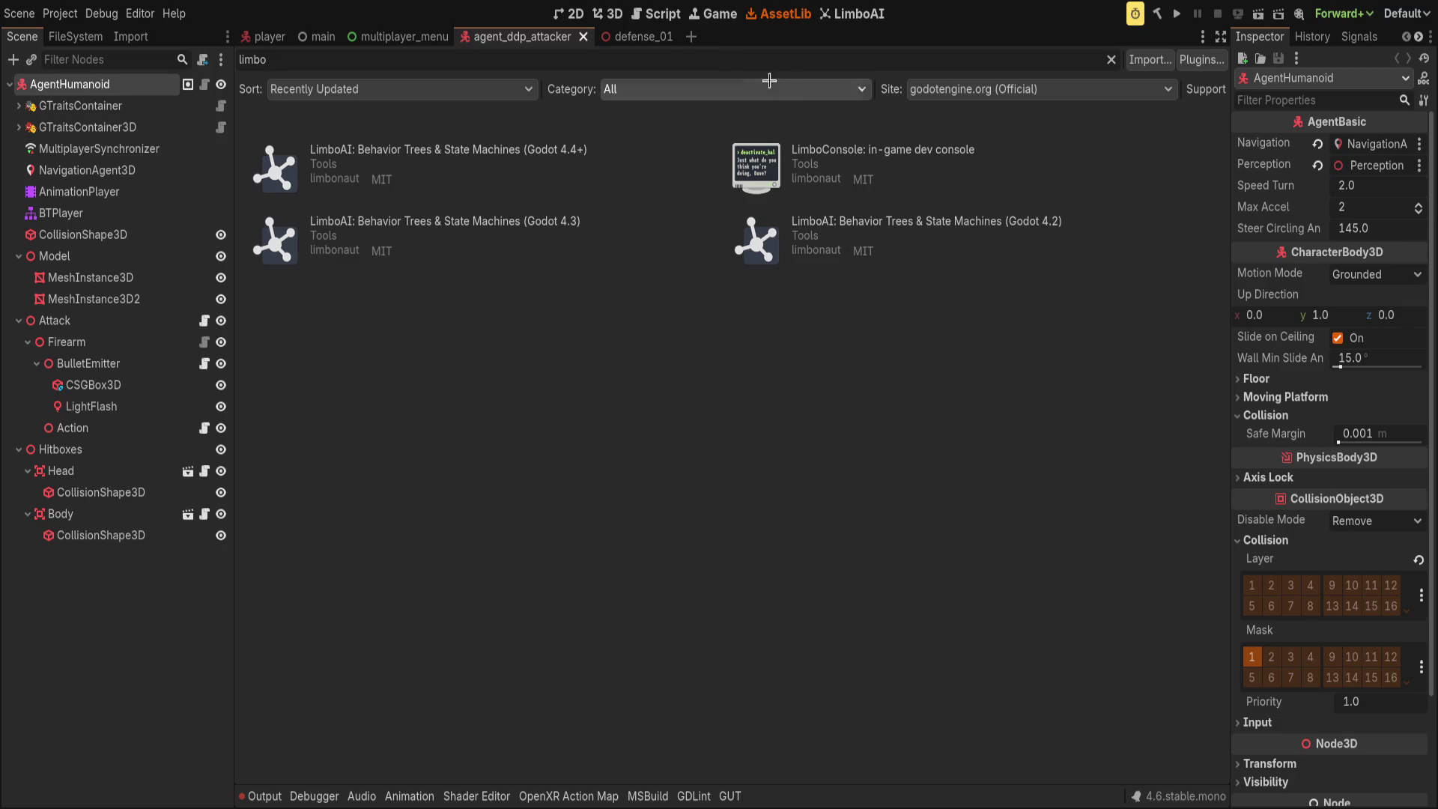
pyautogui.press('BackSpace')
pyautogui.press('BackSpace')
pyautogui.press('BackSpace')
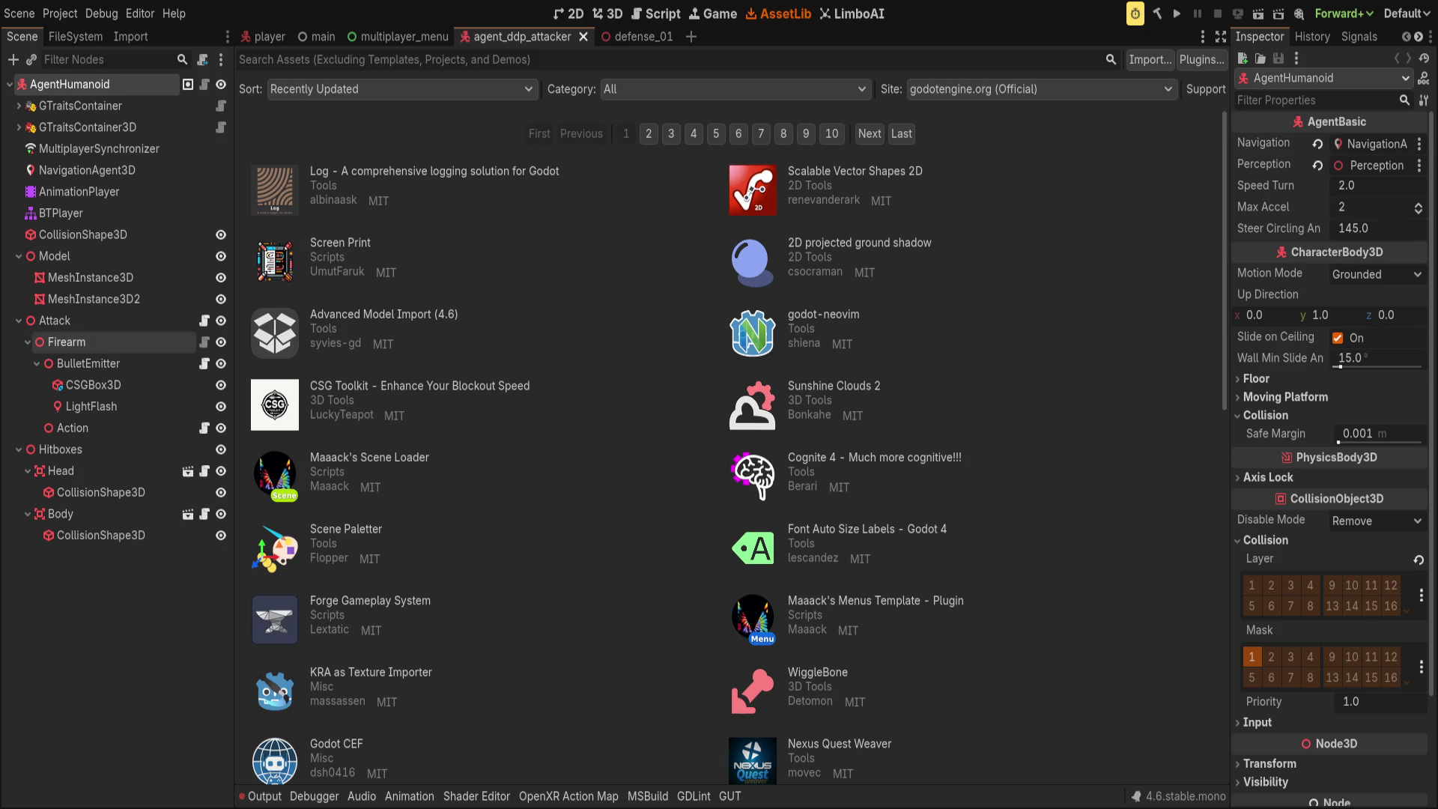
pyautogui.hotkey('alt', 'shift', 'f')
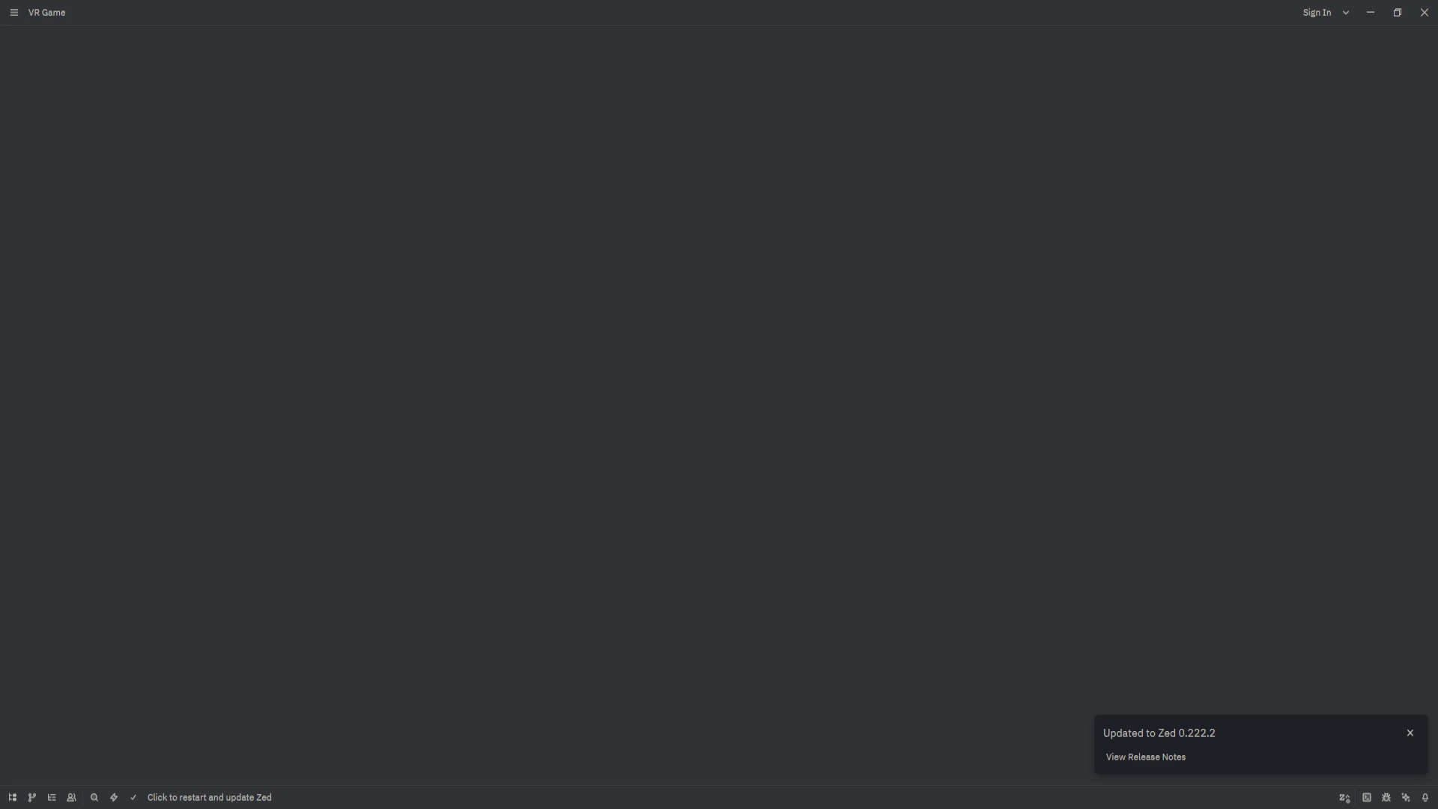
# - Return to Godot and save the agent_ddp_attacker scene
pyautogui.hotkey('alt', 'Tab')
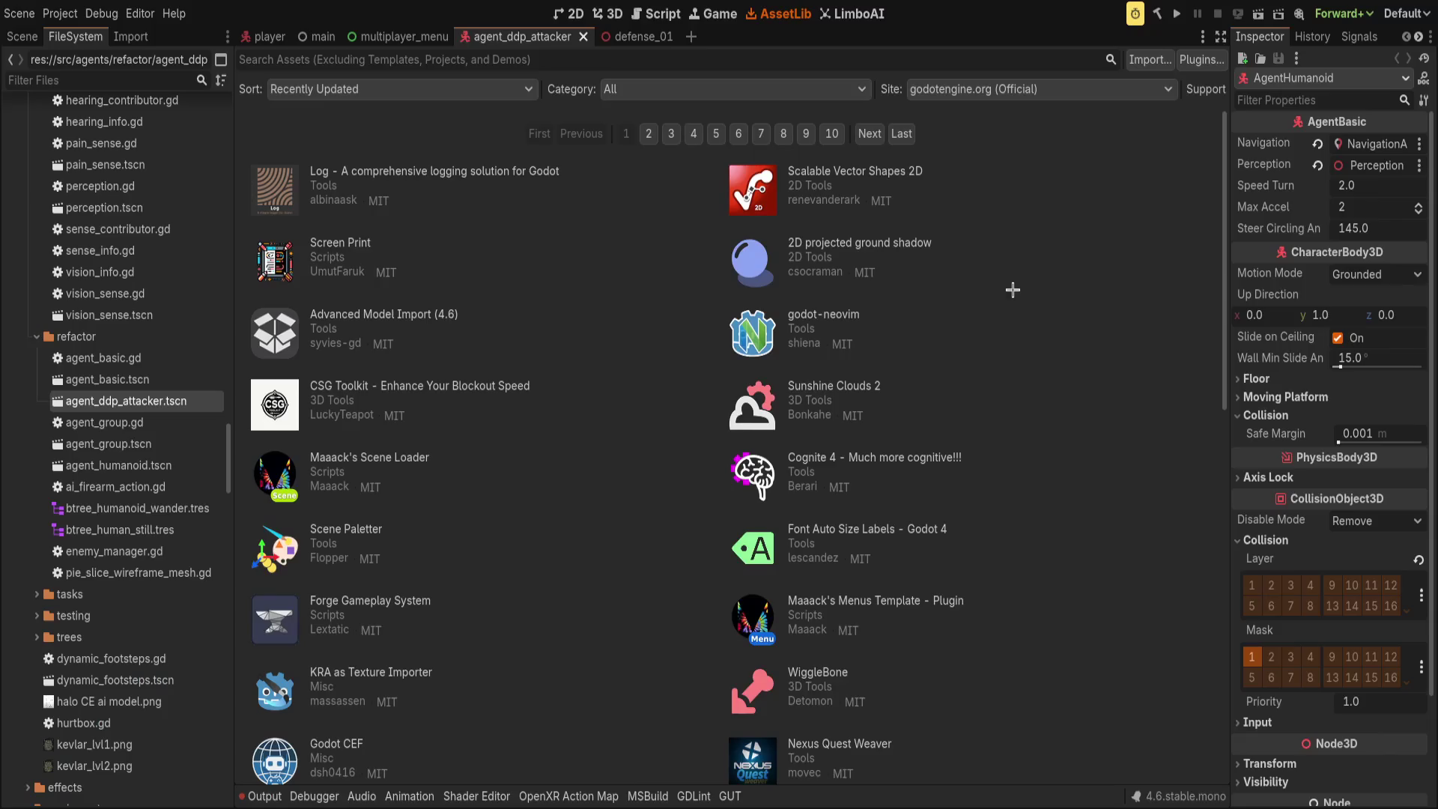
pyautogui.hotkey('ctrl', 's')
pyautogui.click(54, 14)
# - Reload the current project from the Project menu
pyautogui.click(112, 161)
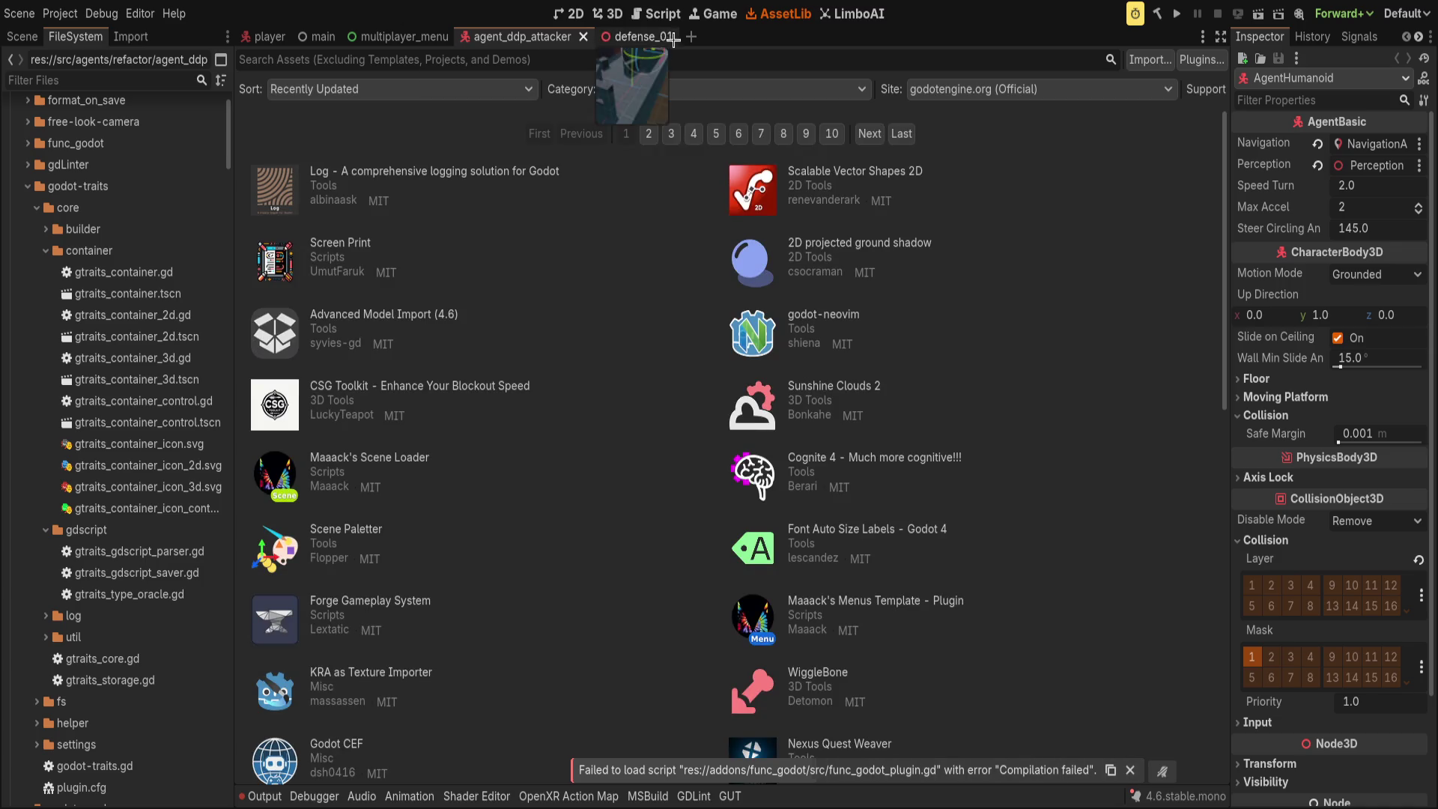
# - Look through the Script and LimboAI workspaces, then return to the scene and select BTPlayer
pyautogui.click(647, 22)
pyautogui.click(852, 14)
pyautogui.click(654, 15)
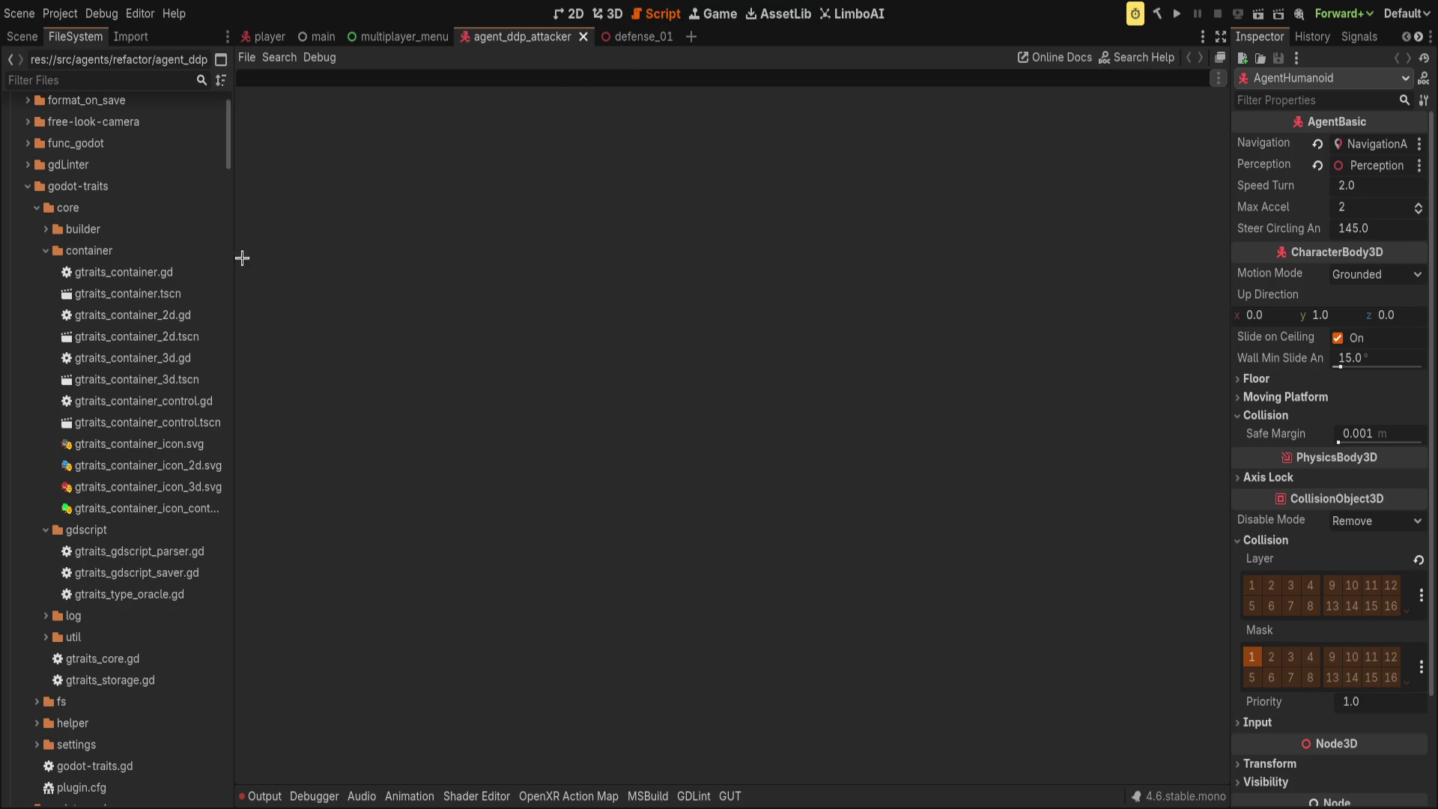
pyautogui.click(22, 36)
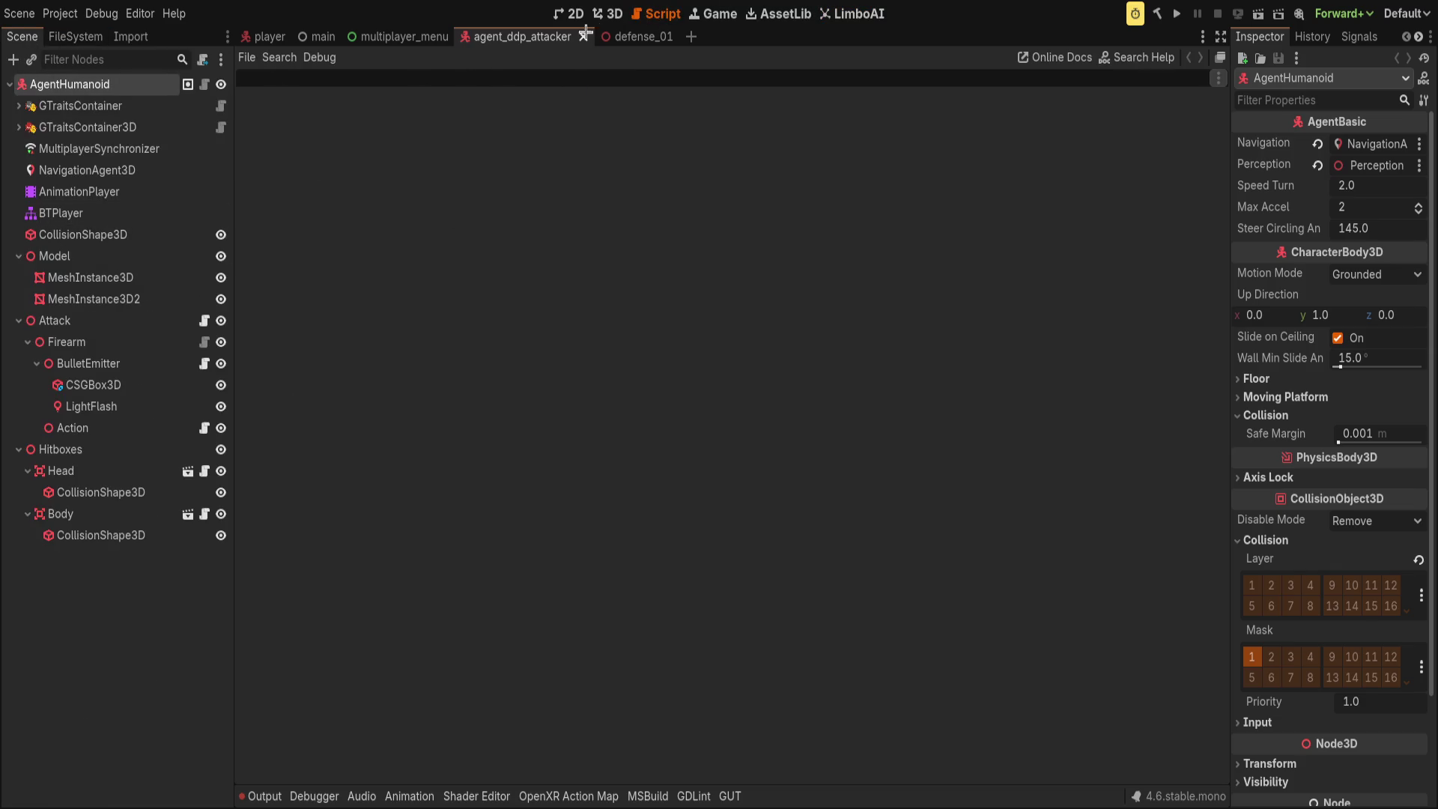
pyautogui.click(607, 14)
pyautogui.click(155, 207)
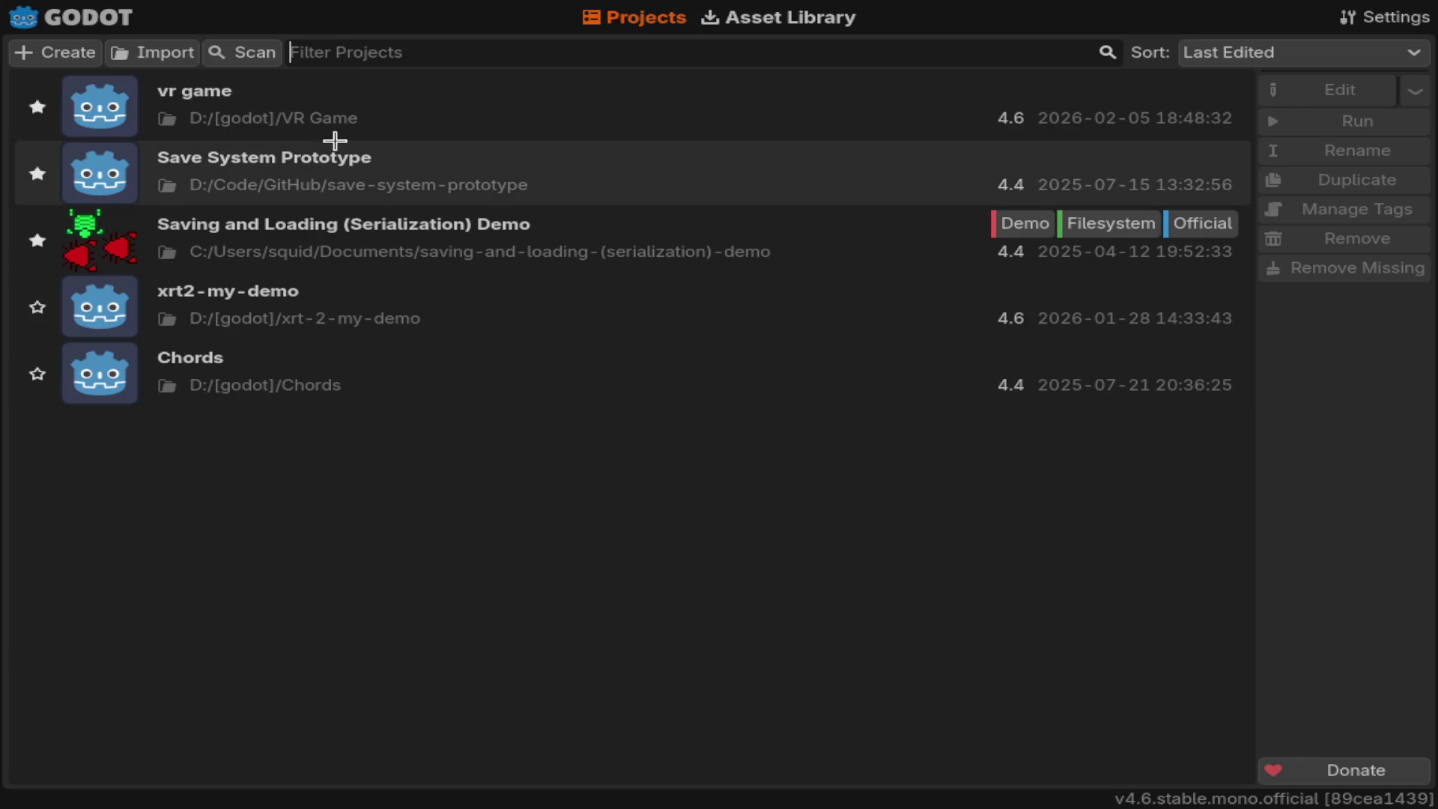
# - Reopen the VR Game project from the project list
pyautogui.doubleClick(366, 132)
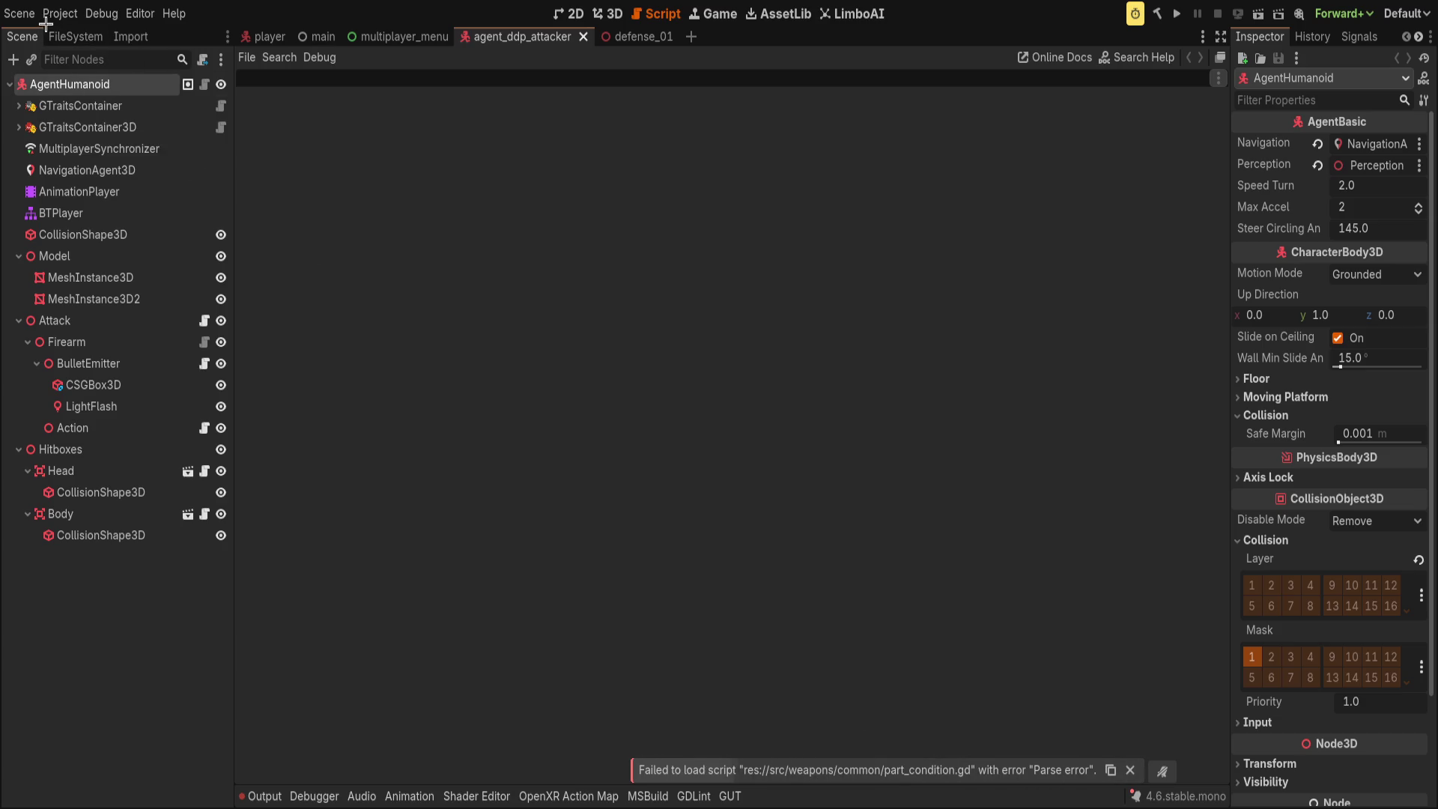
pyautogui.click(85, 214)
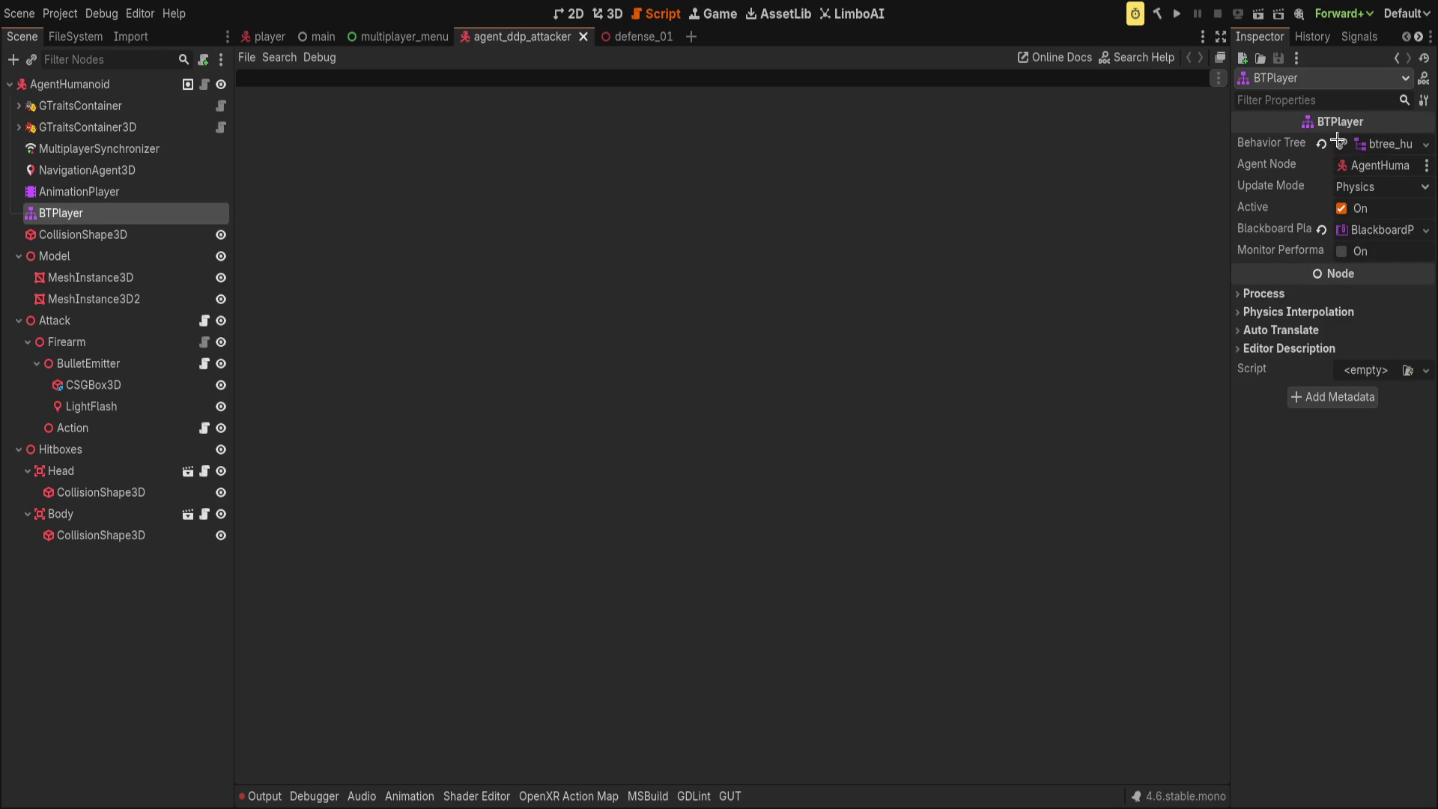
pyautogui.click(1374, 144)
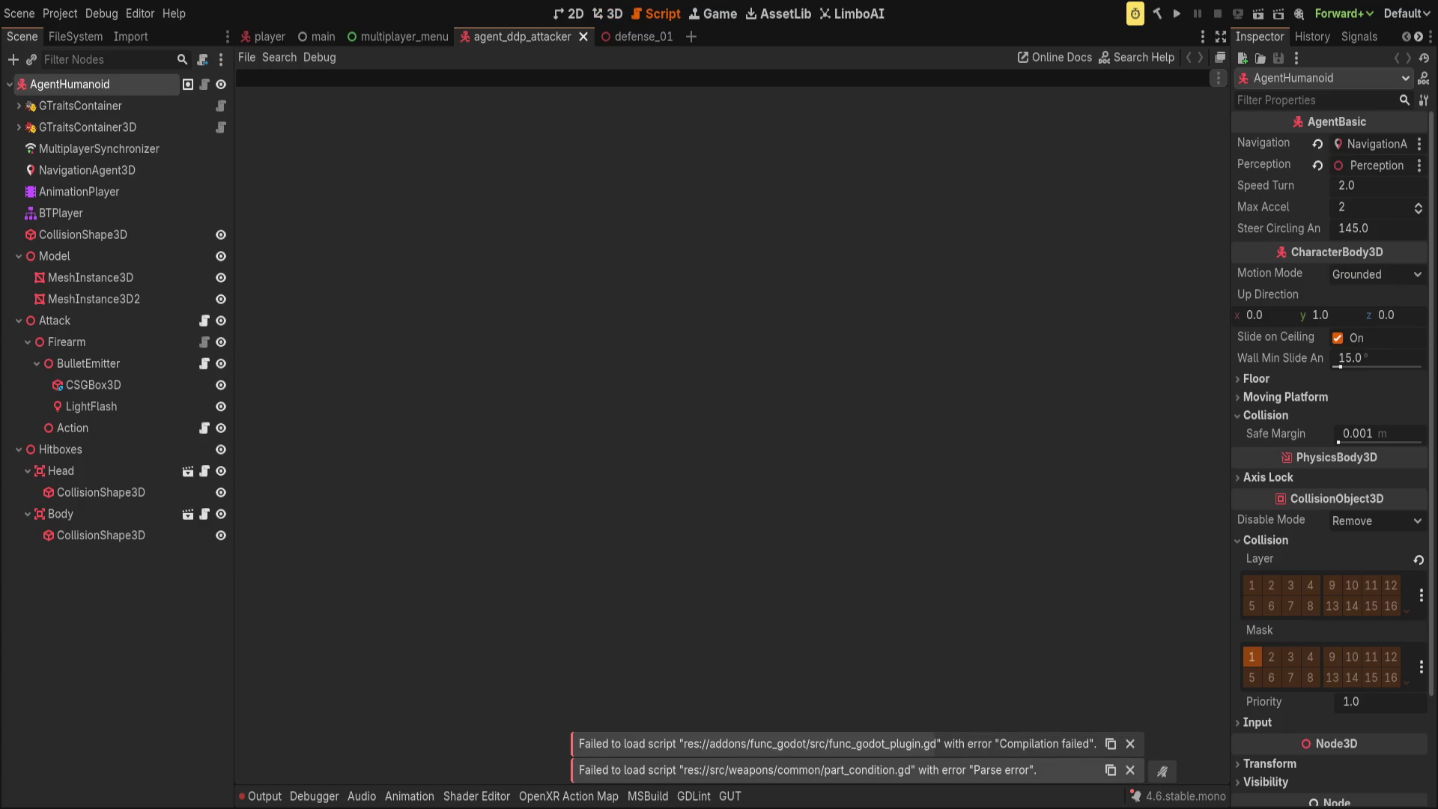
pyautogui.click(75, 36)
# - Collapse the godot-traits addon folder and select the limboai addon folder in FileSystem
pyautogui.click(27, 197)
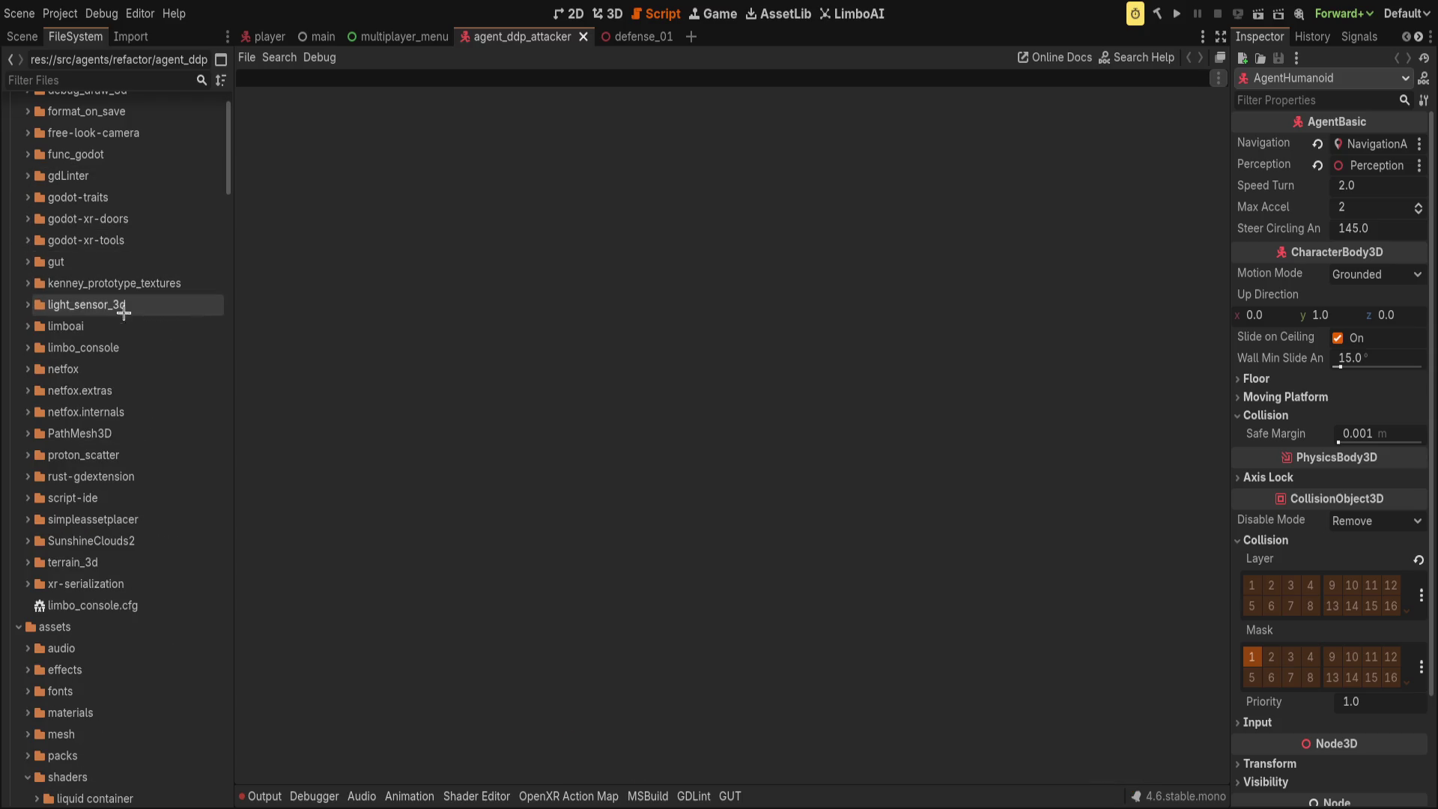
pyautogui.click(139, 327)
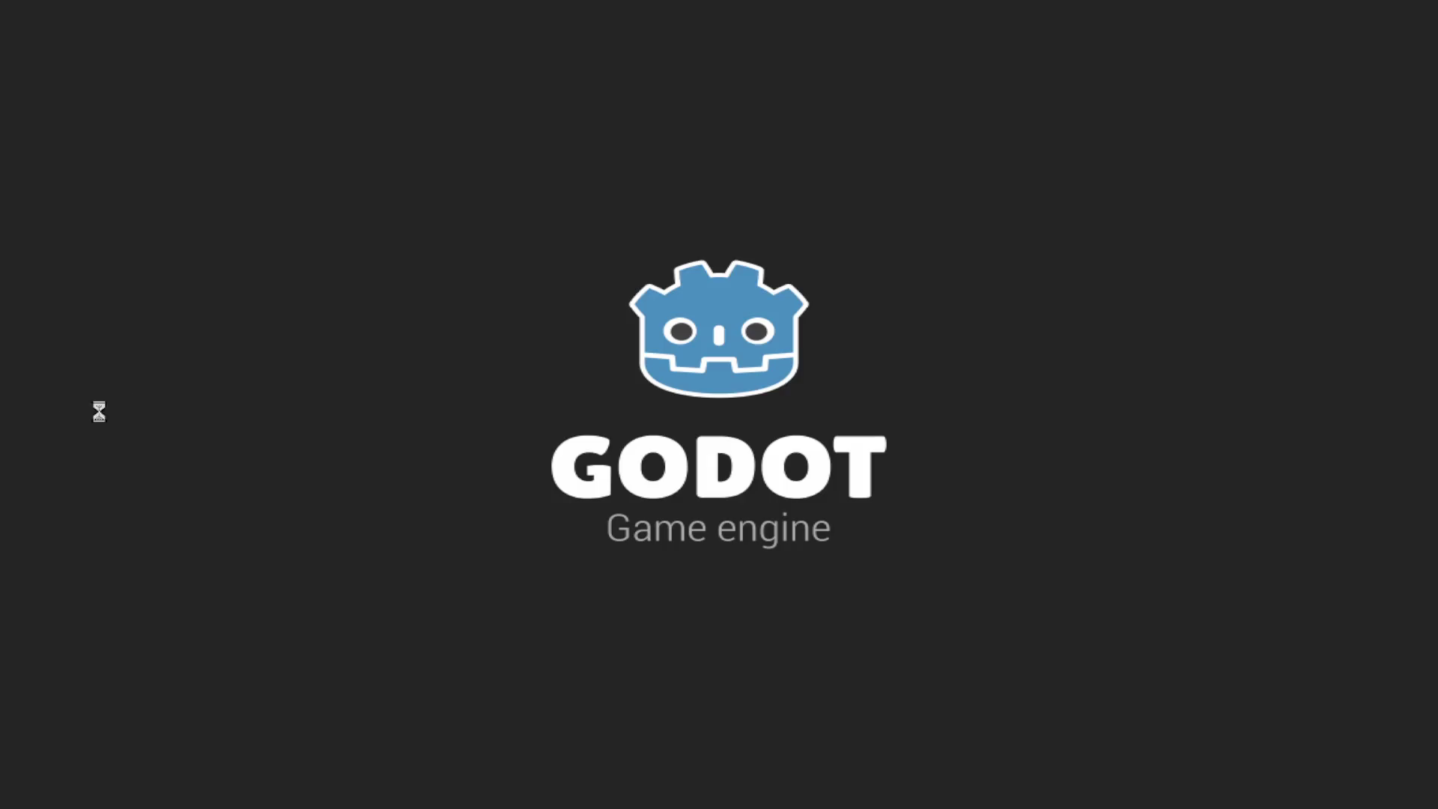
# - Reopen the vr game project from the Project Manager, then switch over to Obsidian
pyautogui.doubleClick(337, 109)
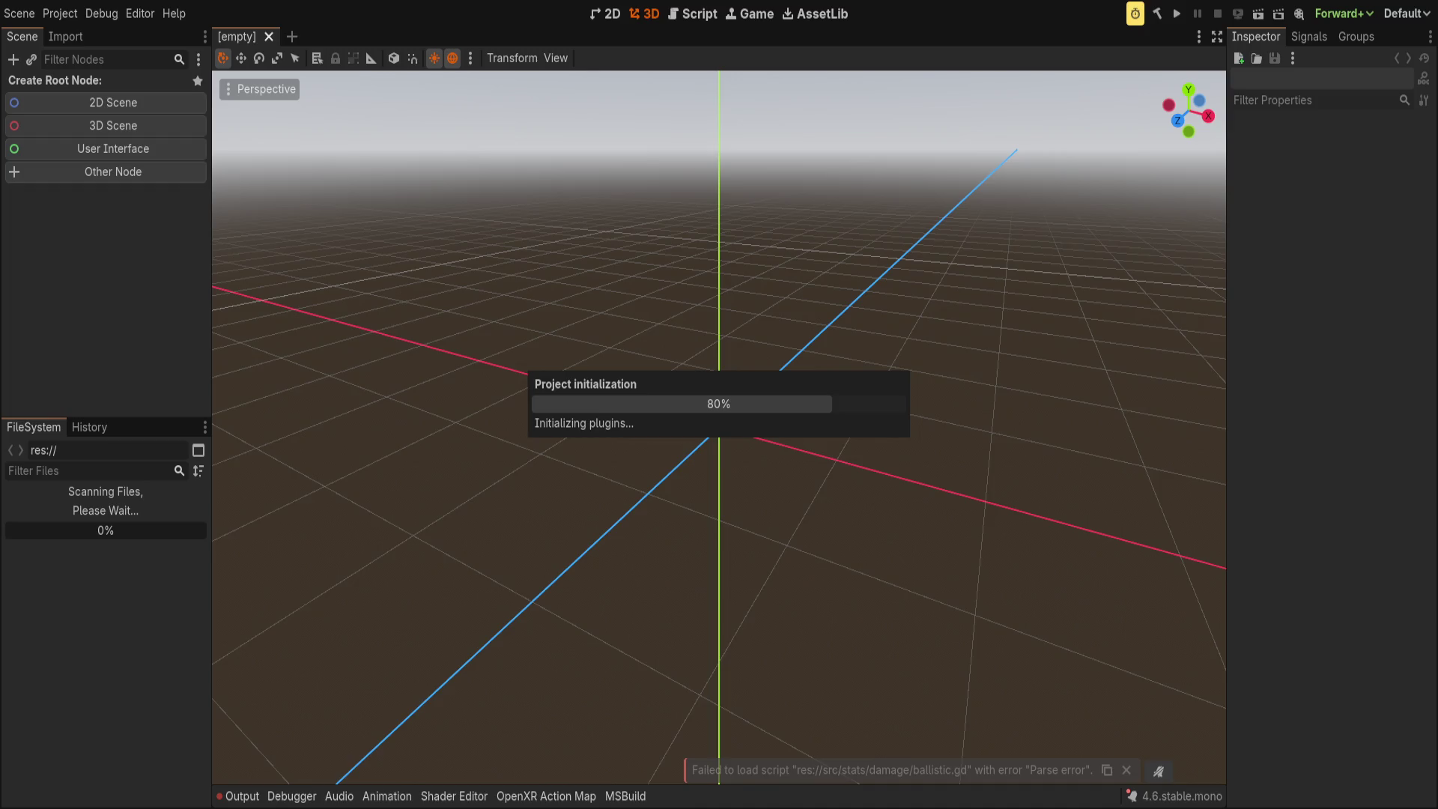
pyautogui.hotkey('alt', 'Tab')
# - Add ballistic.gd and parts_condition.gd as separate lines in the TODO note
pyautogui.write('ba')
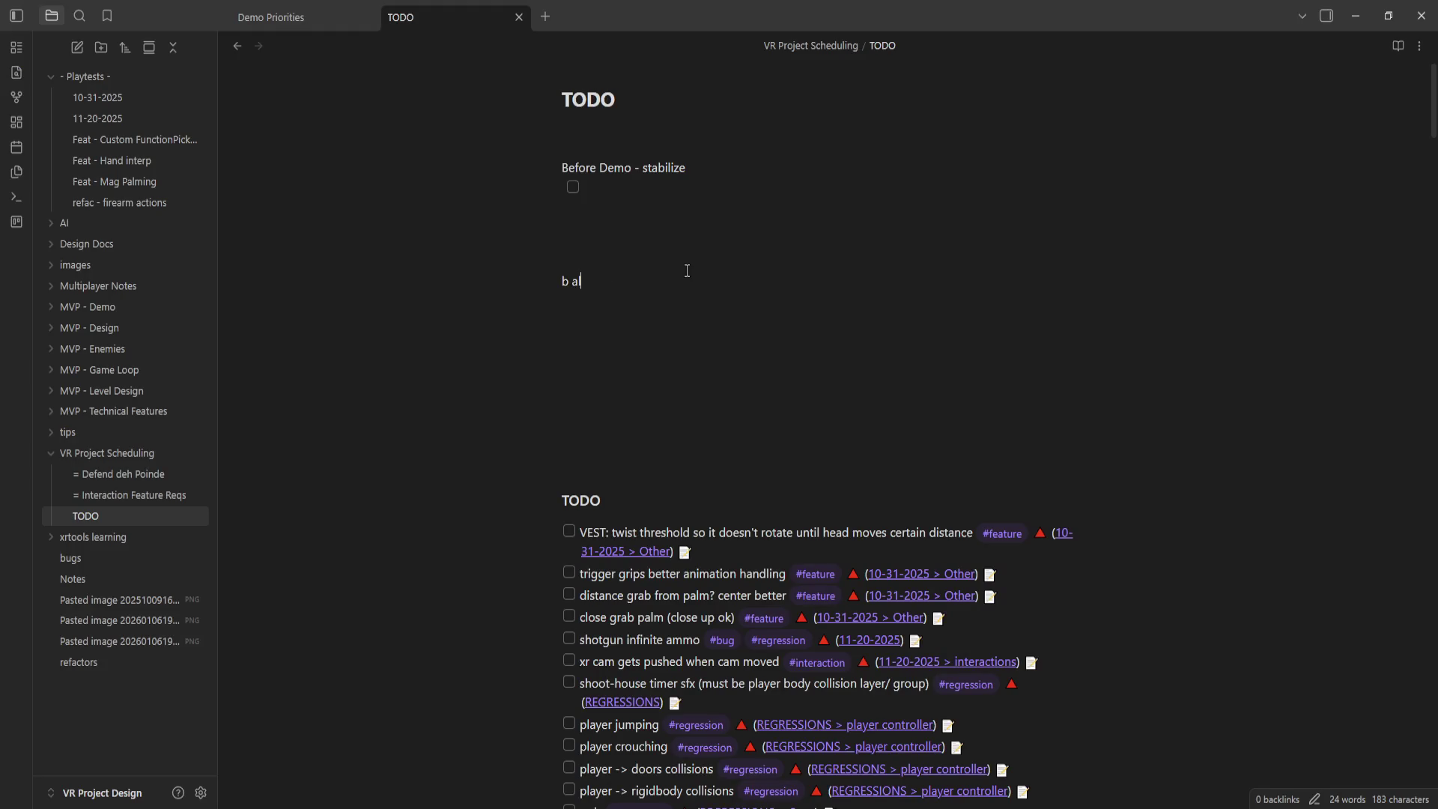
pyautogui.write('llistic.gd')
pyautogui.press('Return')
pyautogui.write('pa')
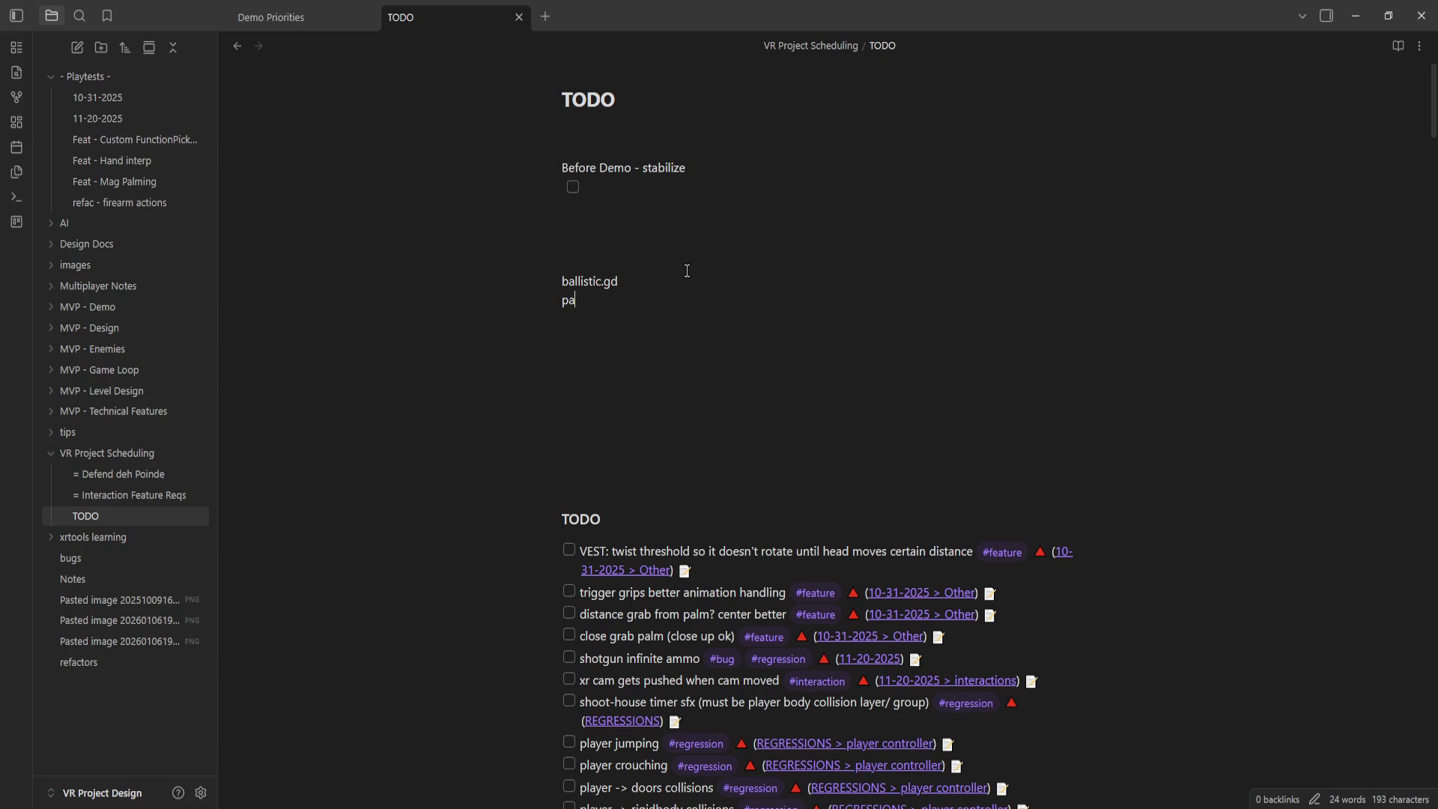
pyautogui.write('rts_condition.gd')
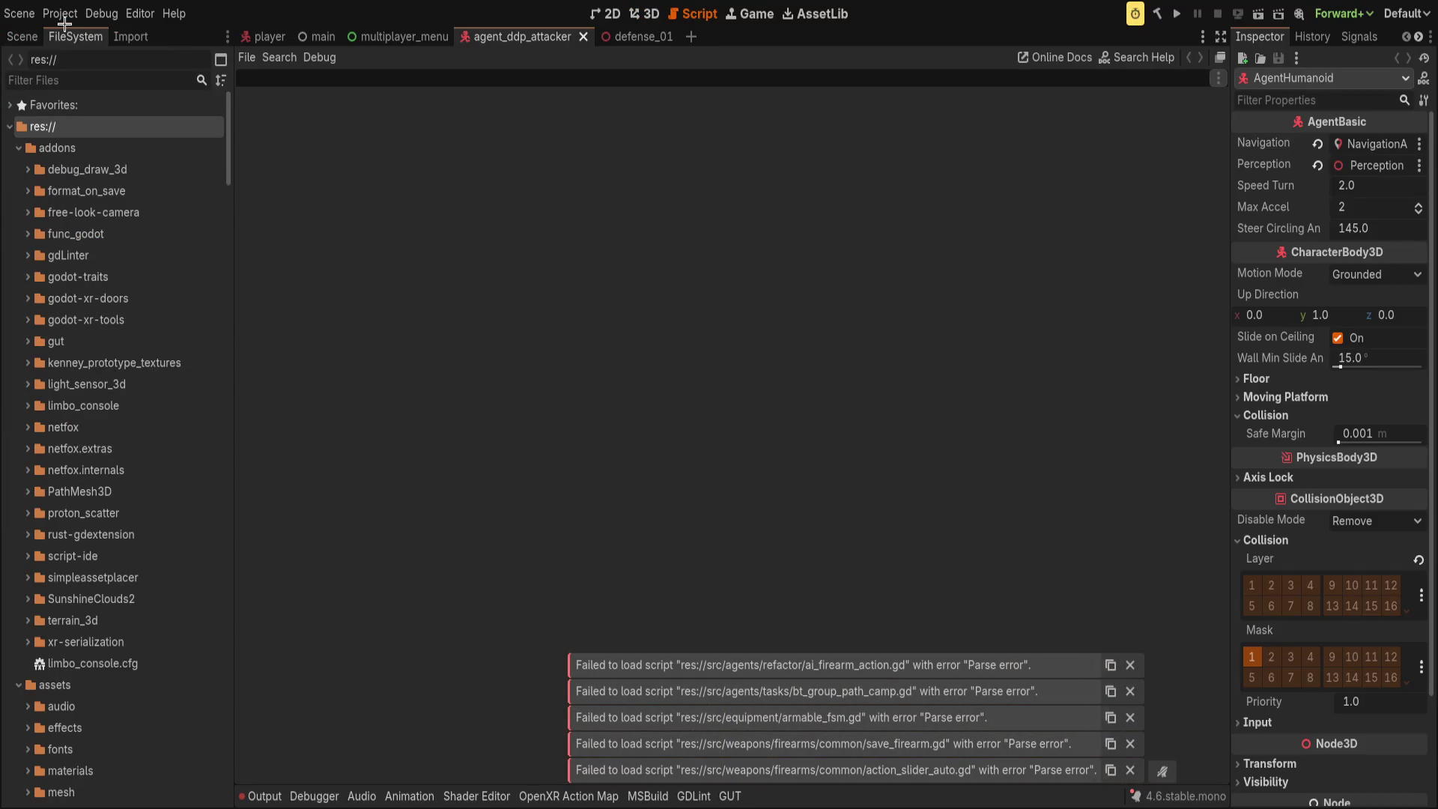
# - Search AssetLib for 'limboai' and install LimboAI: Behavior Trees & State Machines (Godot 4.4+)
pyautogui.click(815, 15)
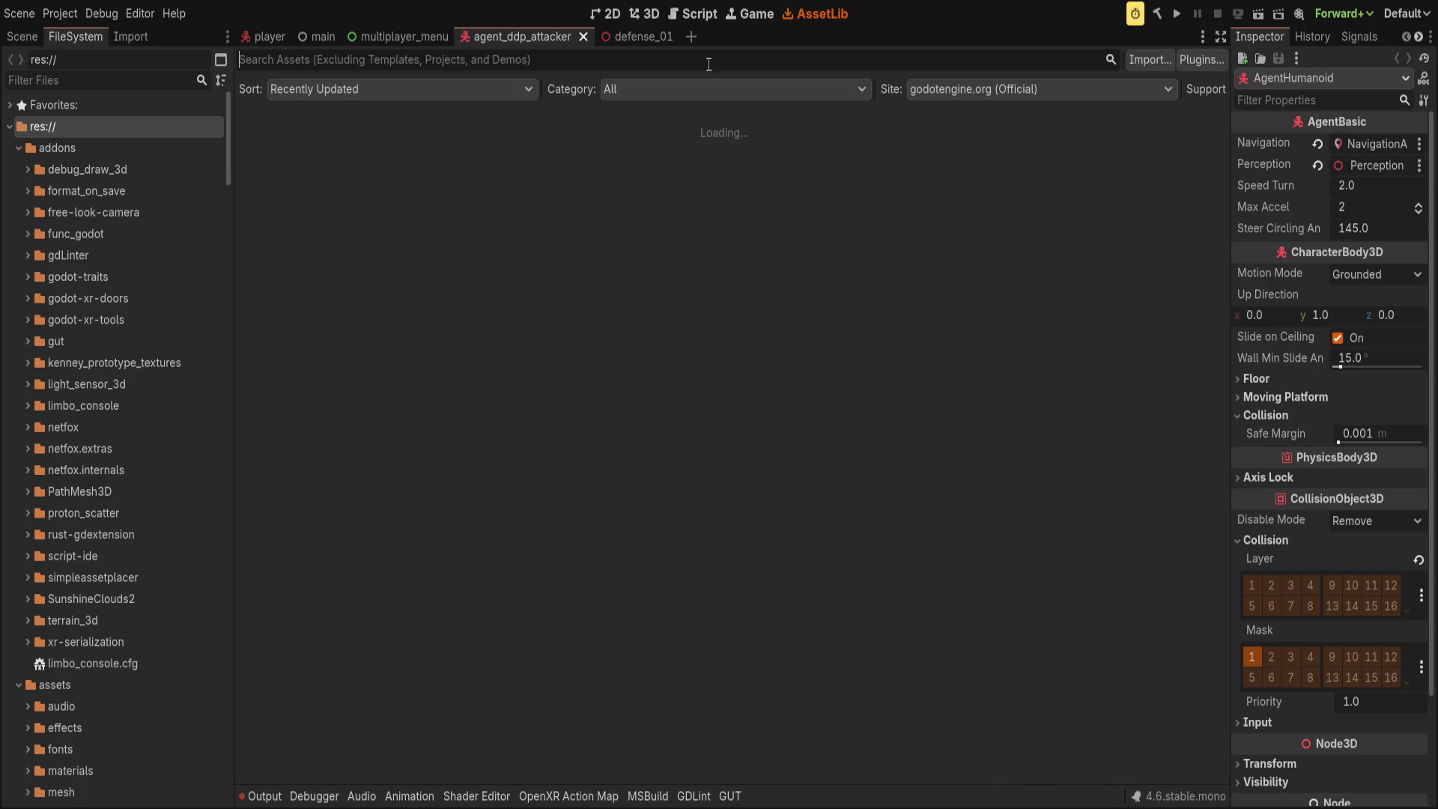
pyautogui.write('limboai')
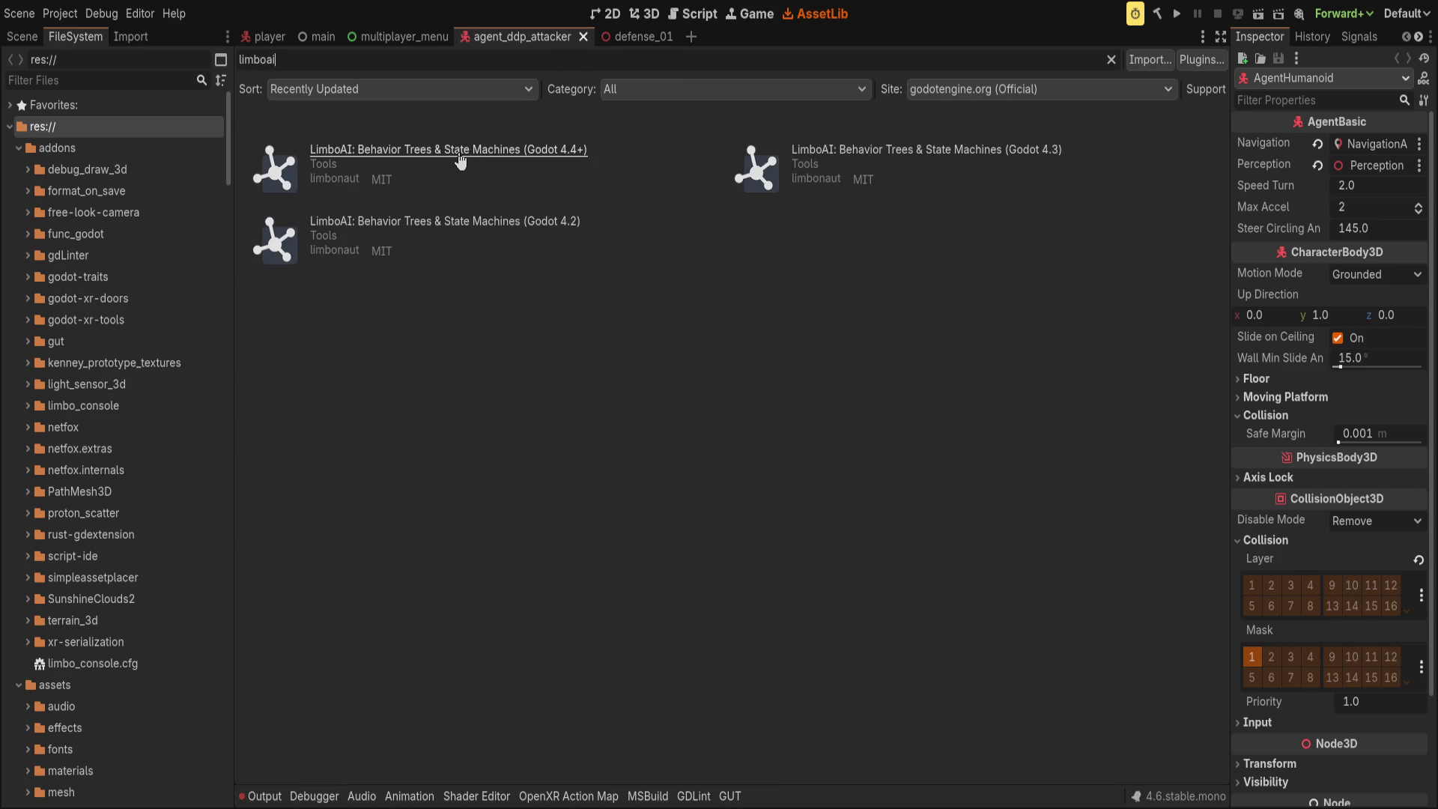
pyautogui.click(460, 156)
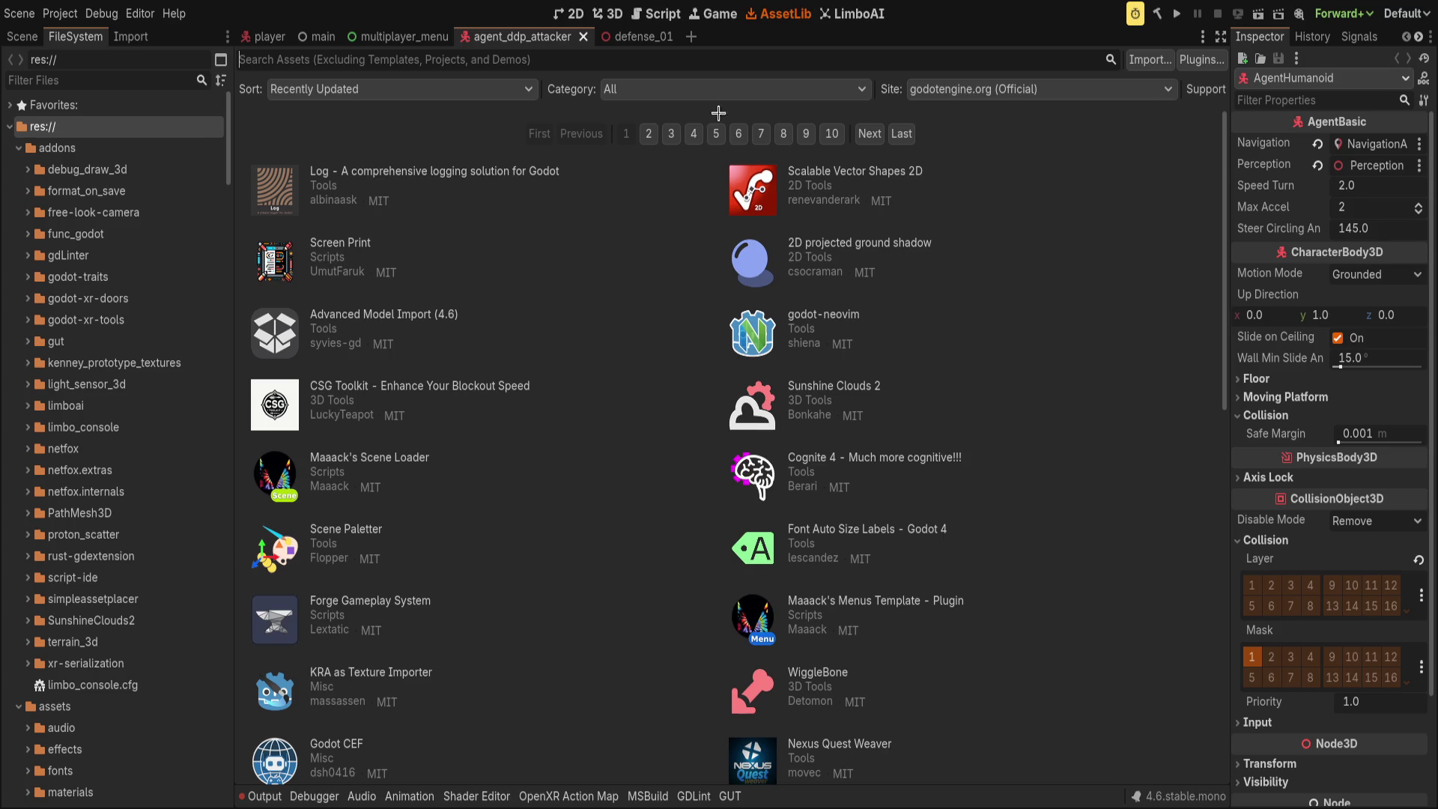
pyautogui.click(608, 13)
# - Save the agent_ddp_attacker scene and show its node tree in the Scene dock
pyautogui.scroll(-4, 464, 329)
pyautogui.hotkey('ctrl', 's')
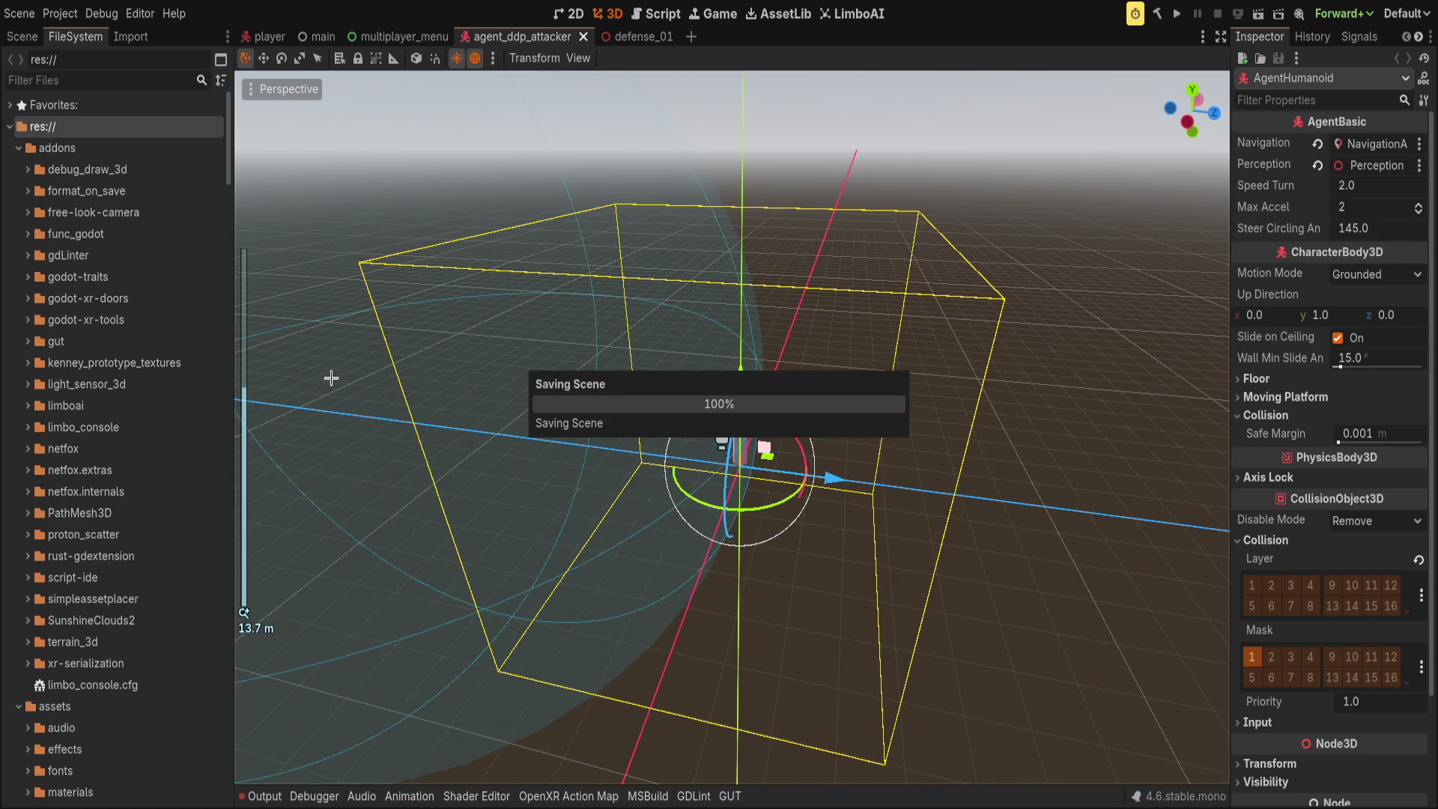
pyautogui.scroll(3, 331, 377)
pyautogui.click(9, 126)
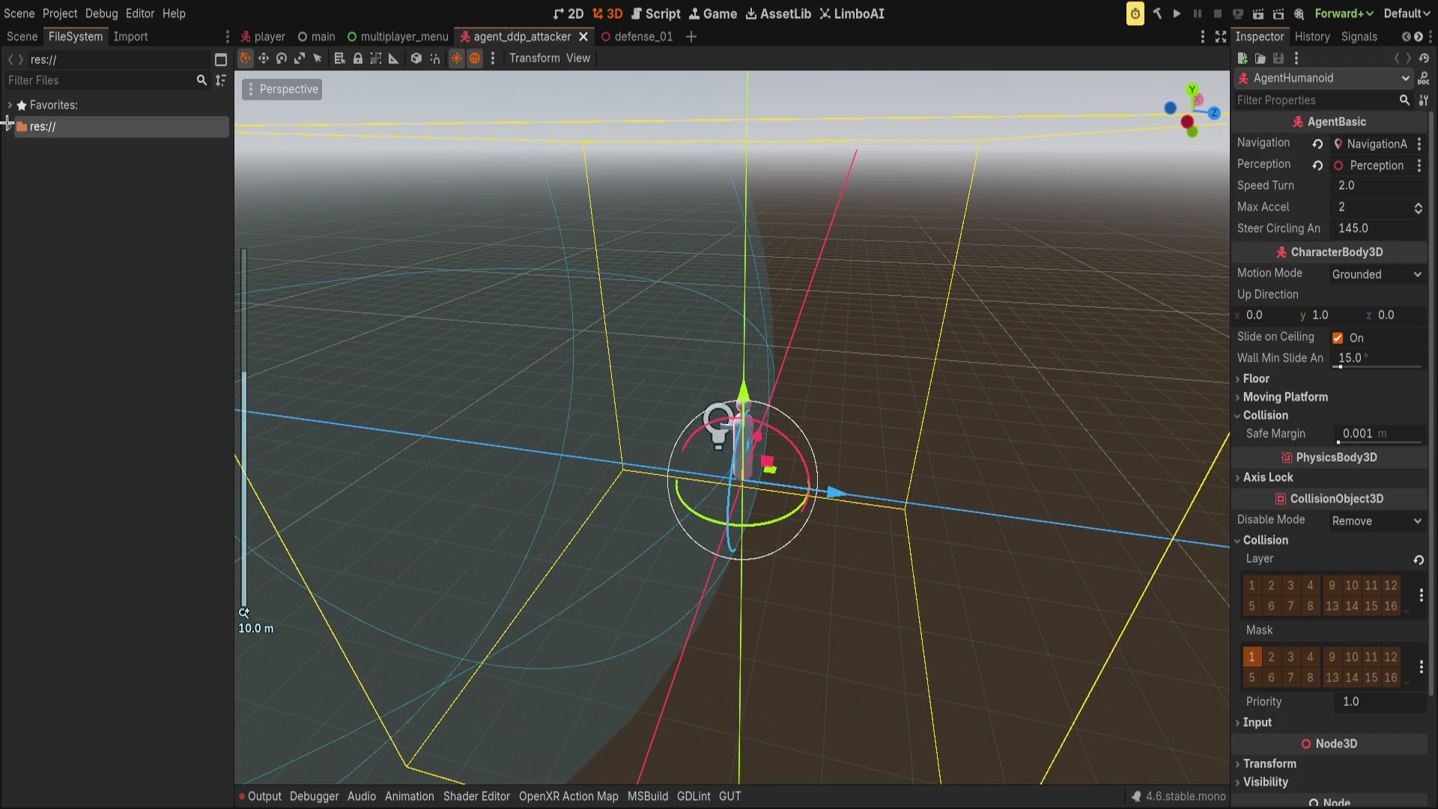
pyautogui.click(13, 37)
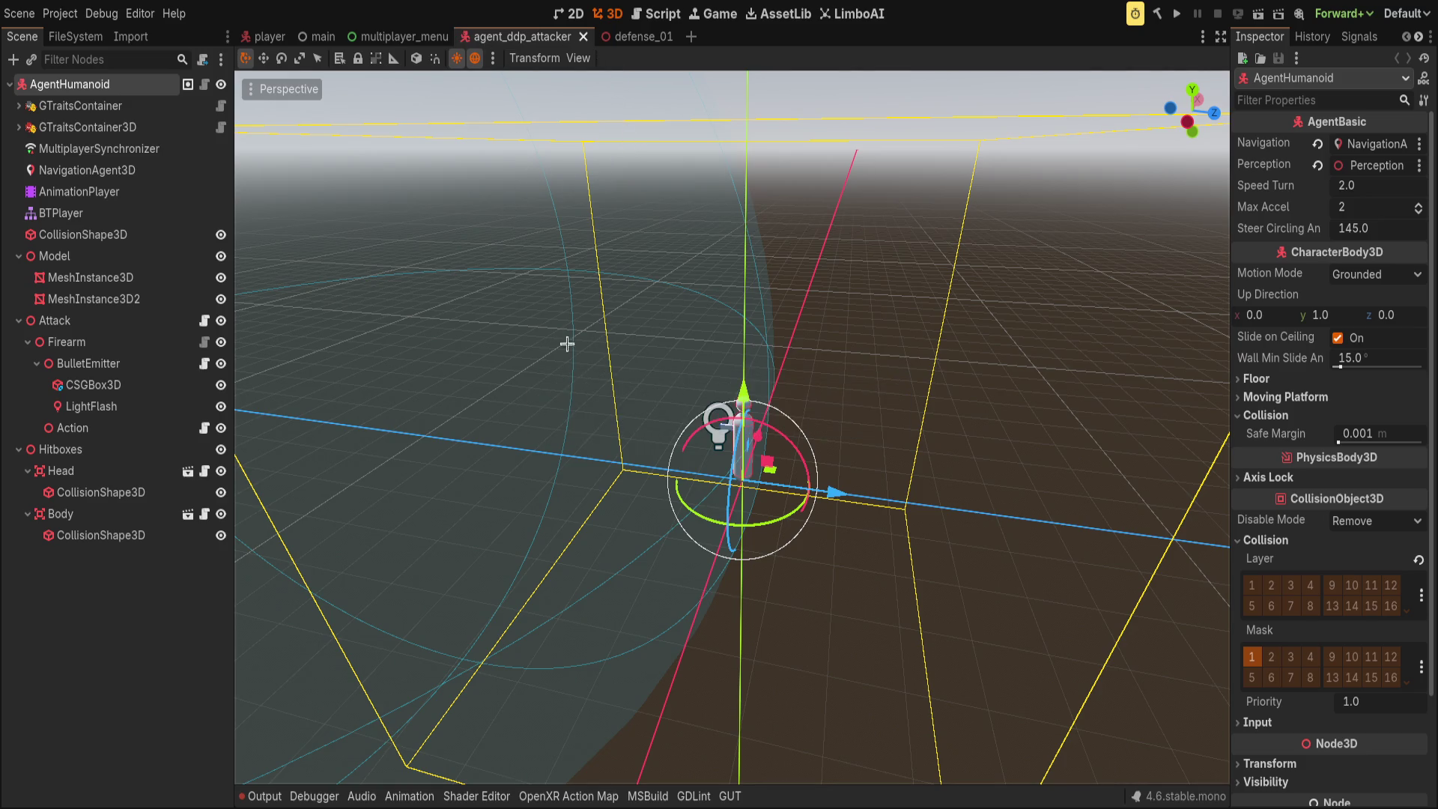
pyautogui.hotkey('ctrl', 's')
pyautogui.hotkey('ctrl', 's')
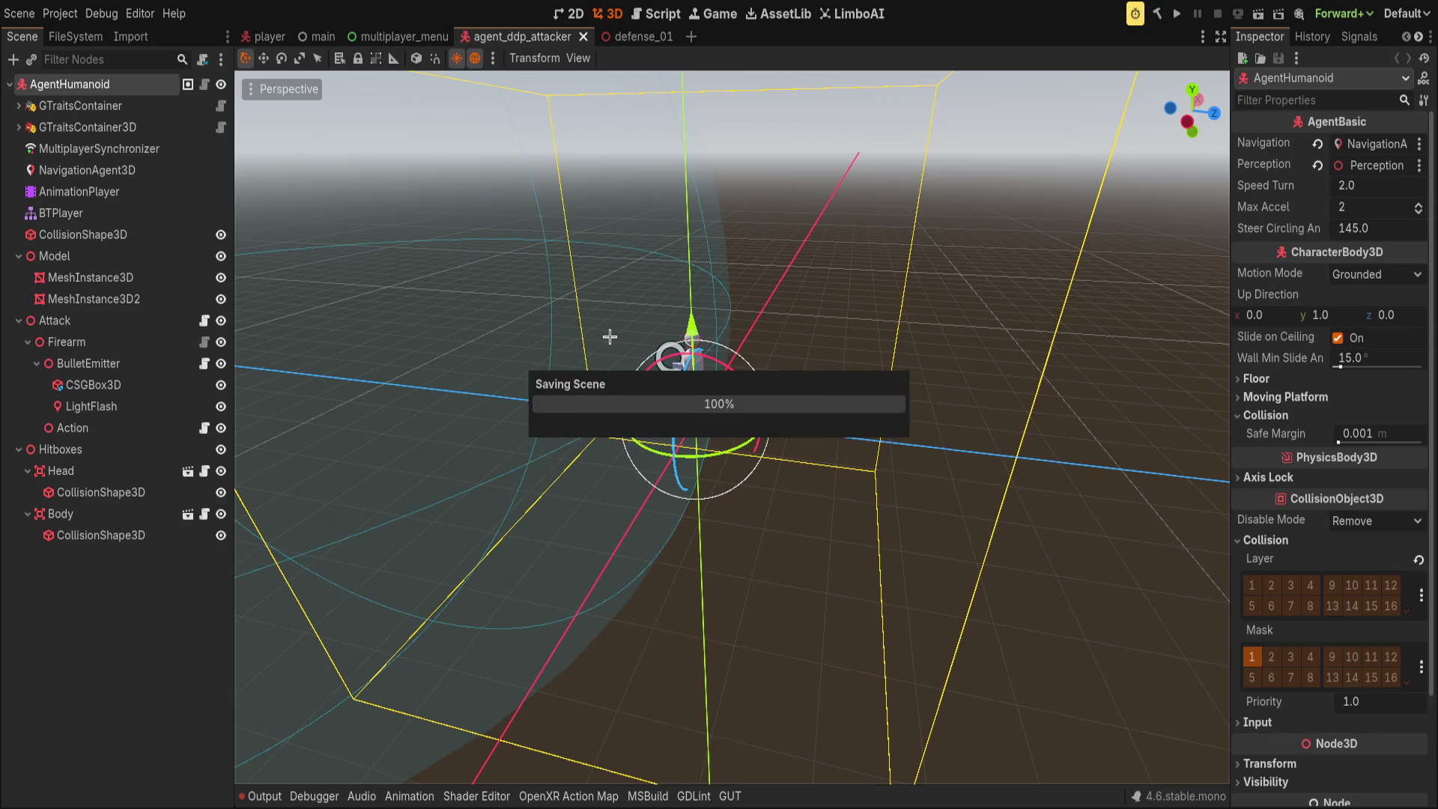
pyautogui.scroll(5, 822, 366)
pyautogui.scroll(-5, 945, 322)
pyautogui.hotkey('ctrl', 's')
# - Orbit to a level side view of the agent and collapse the Model branch
pyautogui.moveTo(786, 474); pyautogui.dragTo(418, 404)
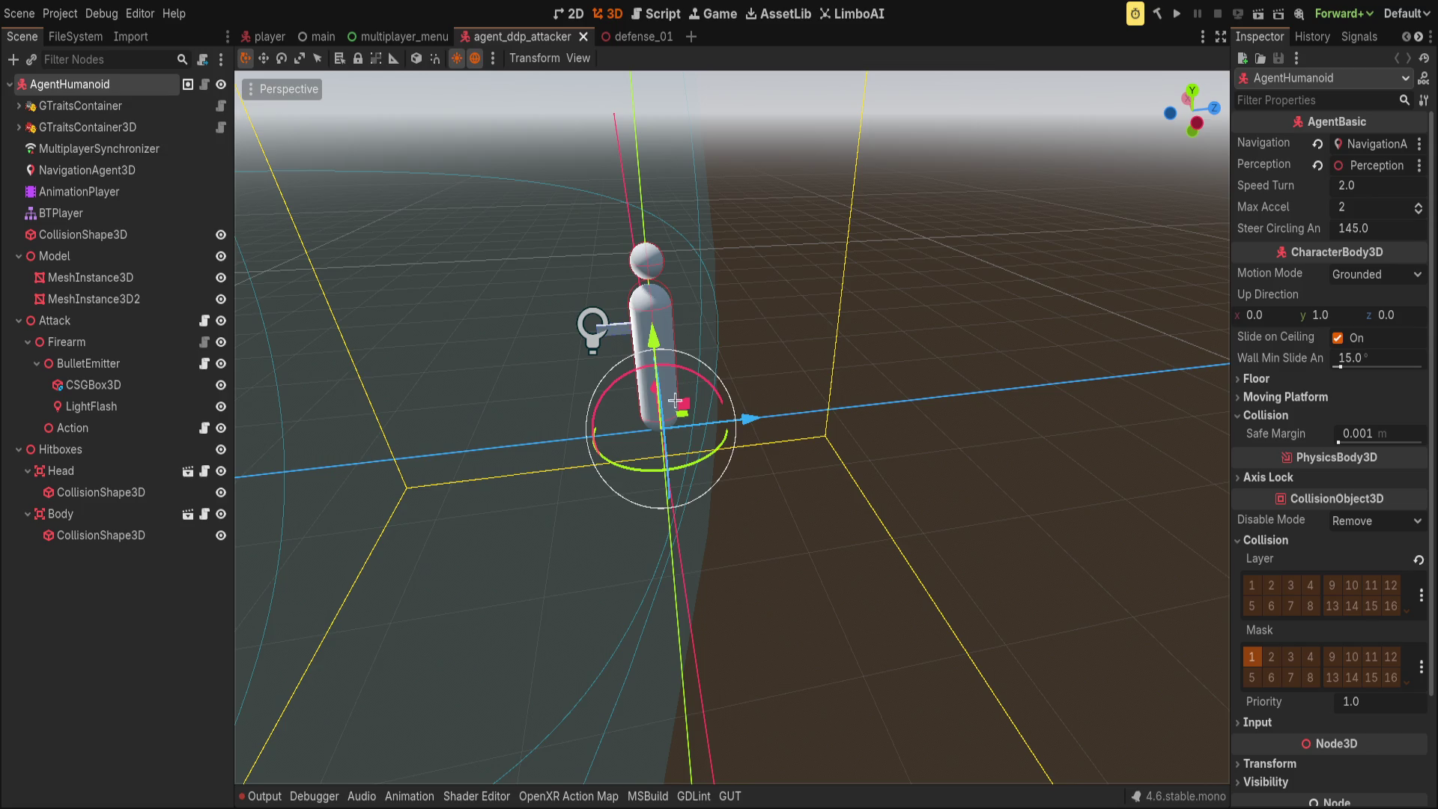
pyautogui.click(119, 587)
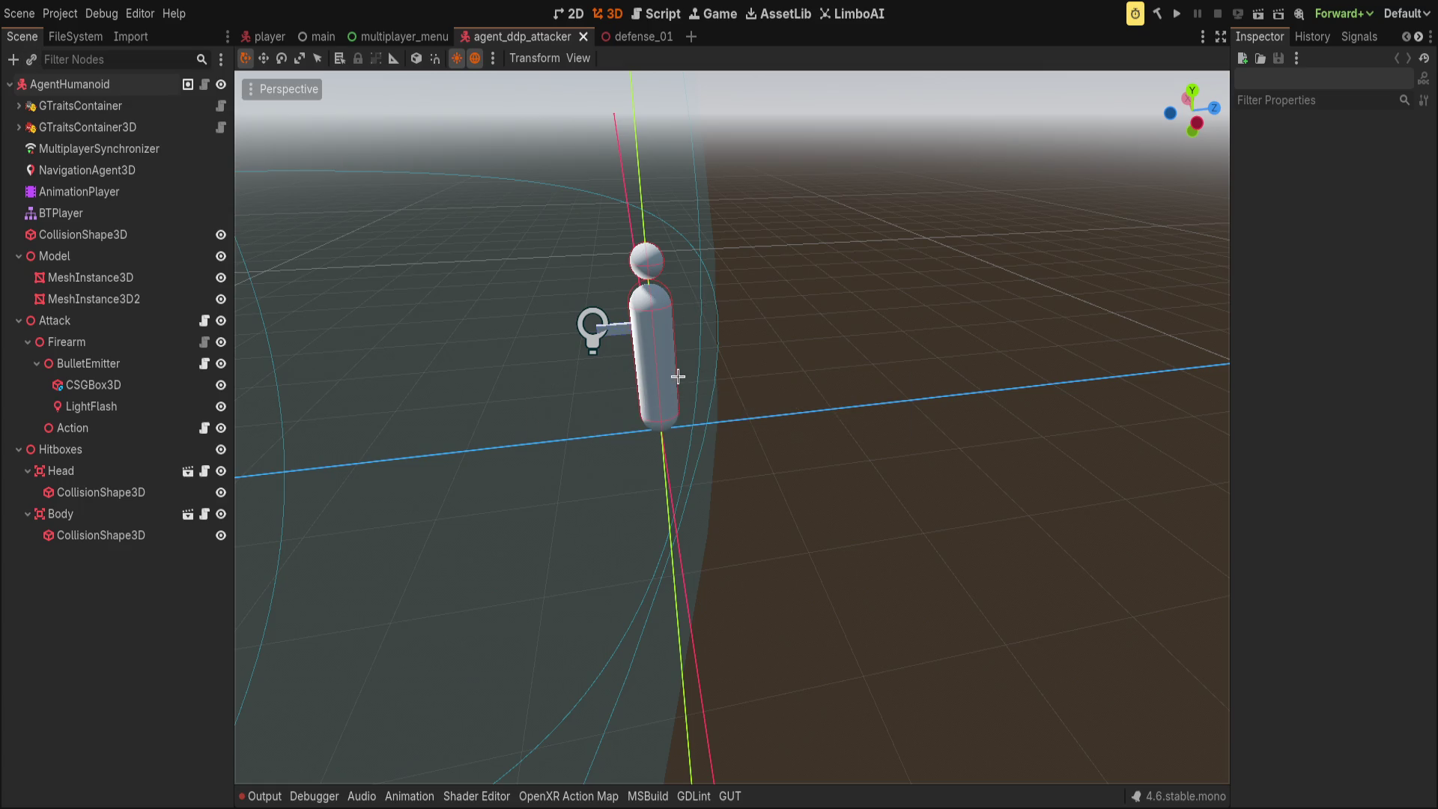
pyautogui.moveTo(696, 369); pyautogui.dragTo(572, 388)
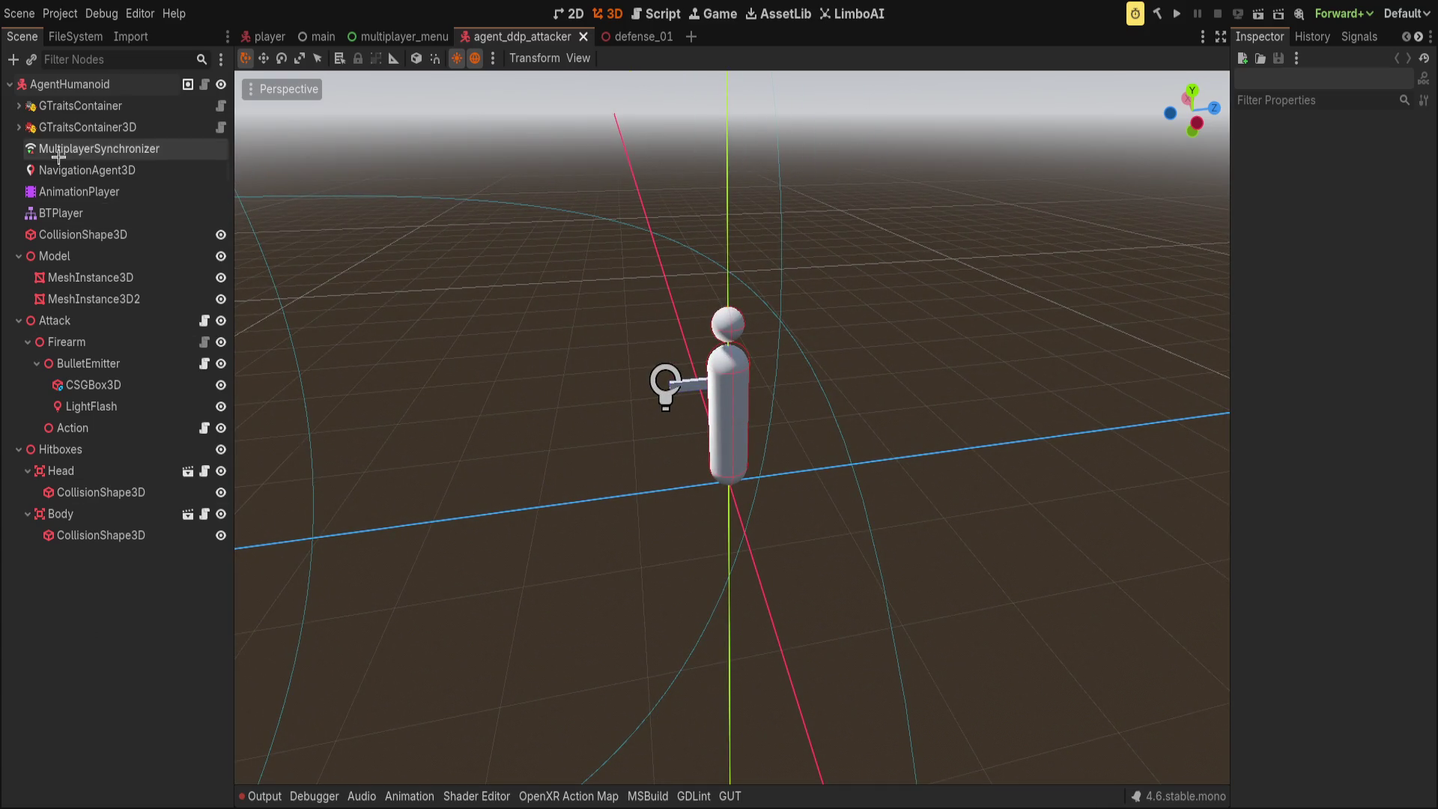
pyautogui.click(18, 255)
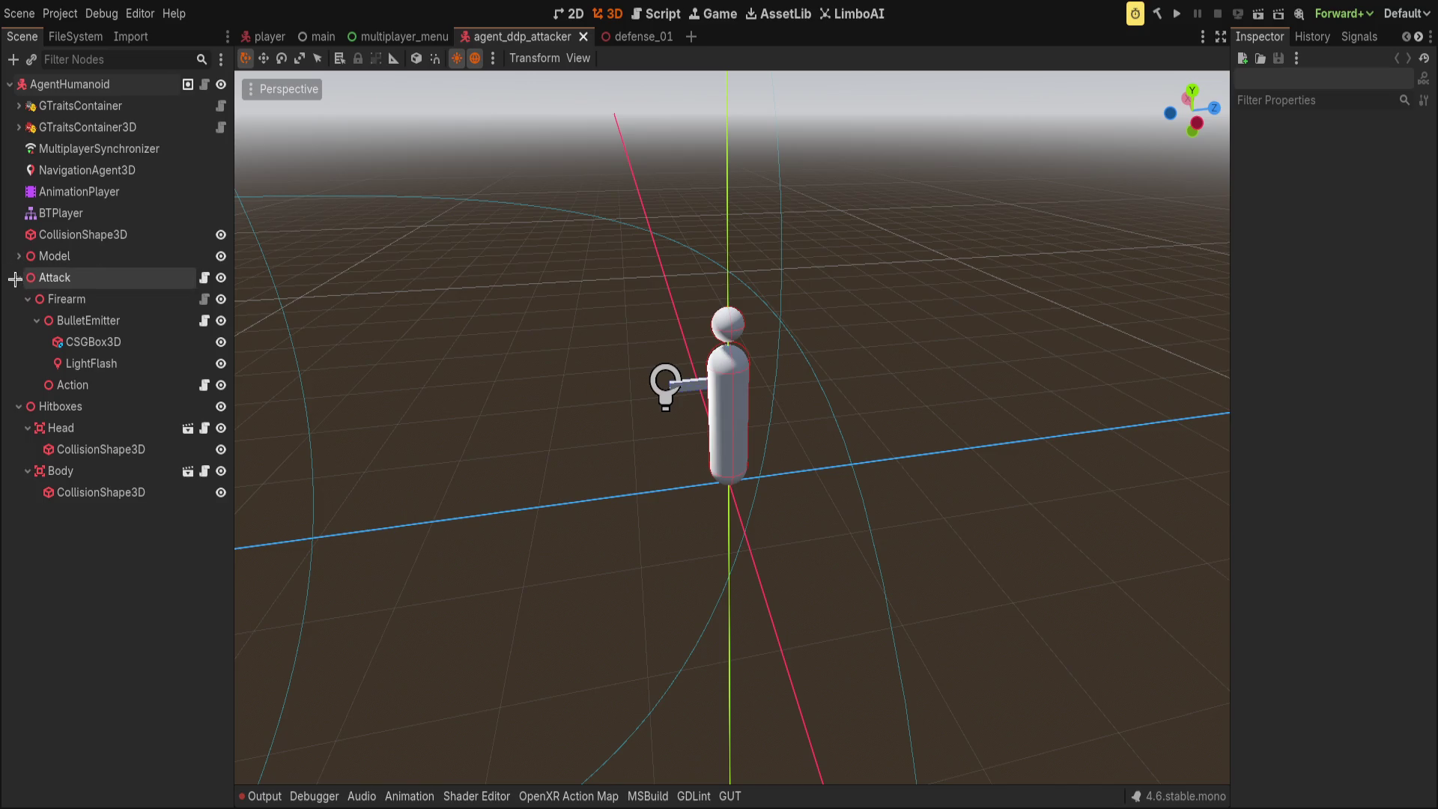
# - Collapse the Attack and Hitboxes branches, then the addons and assets folders in FileSystem
pyautogui.click(18, 277)
pyautogui.click(18, 299)
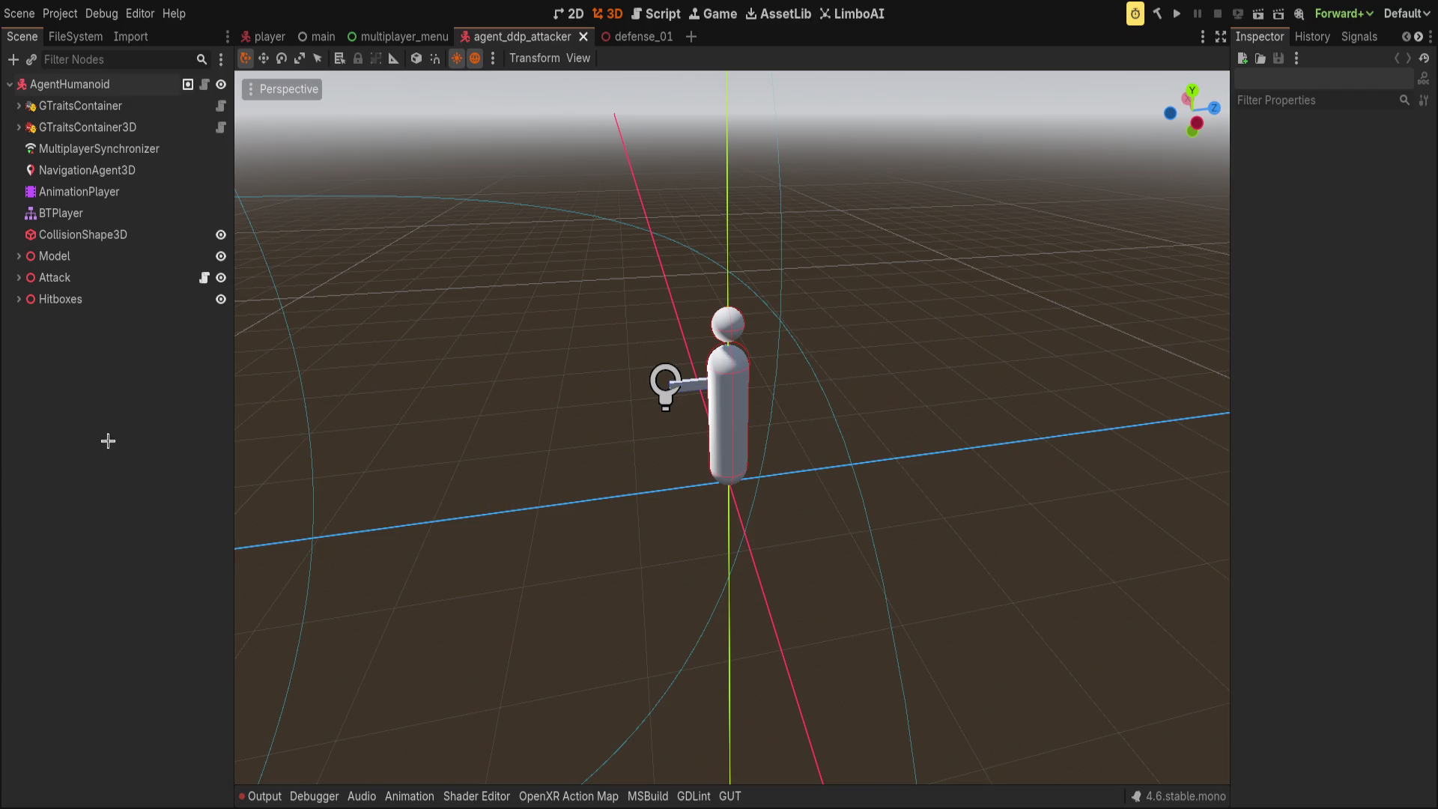
pyautogui.click(75, 36)
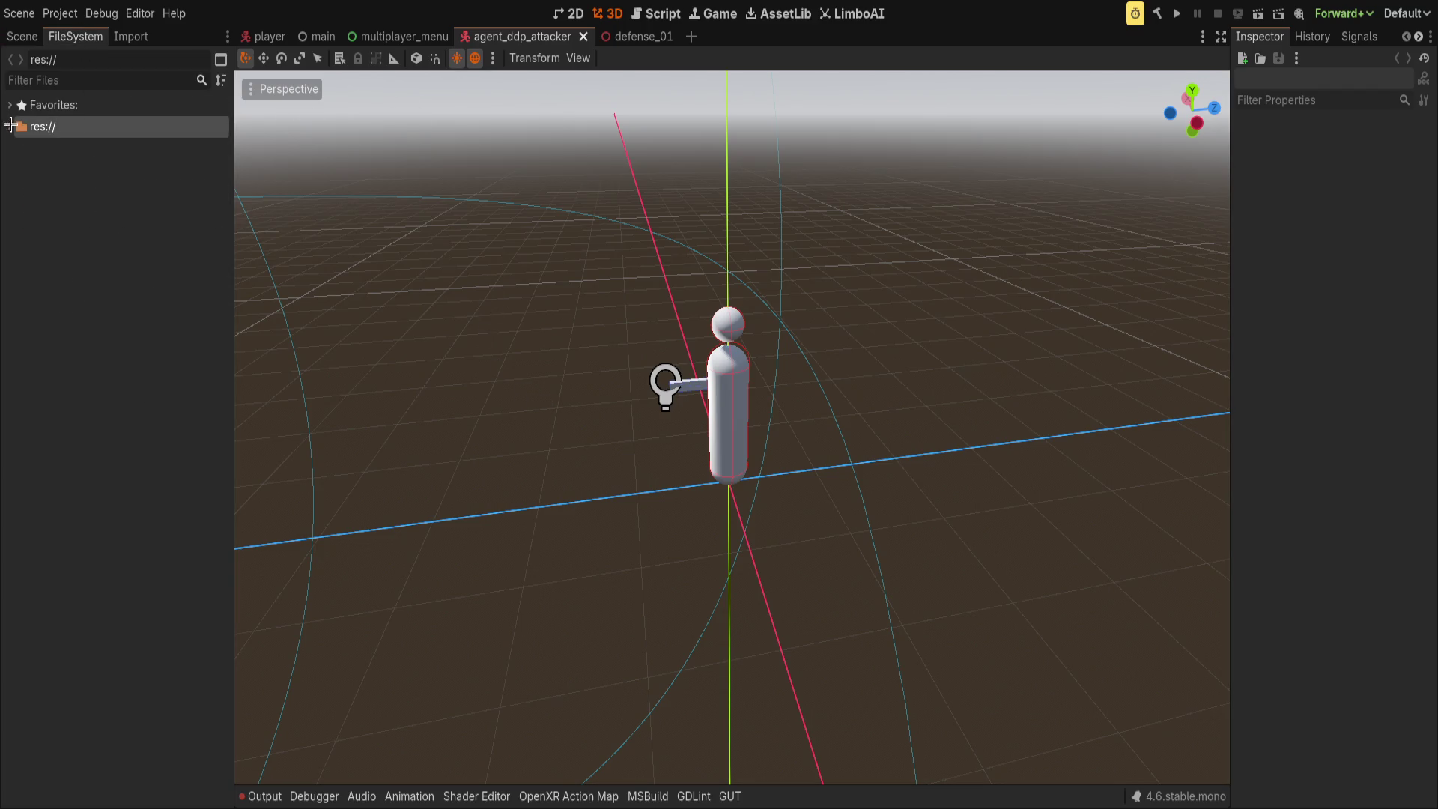
pyautogui.doubleClick(96, 127)
pyautogui.click(16, 148)
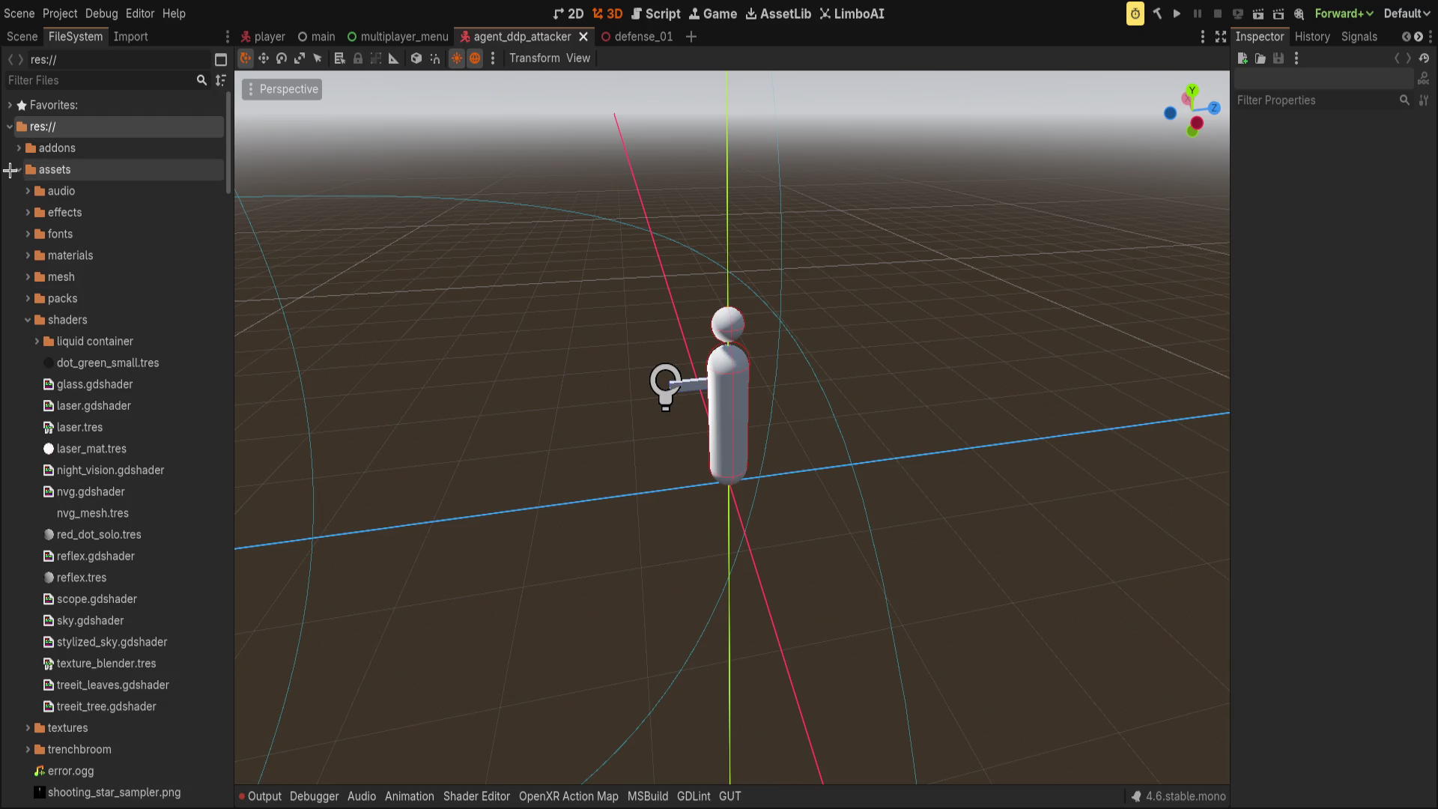
pyautogui.click(17, 169)
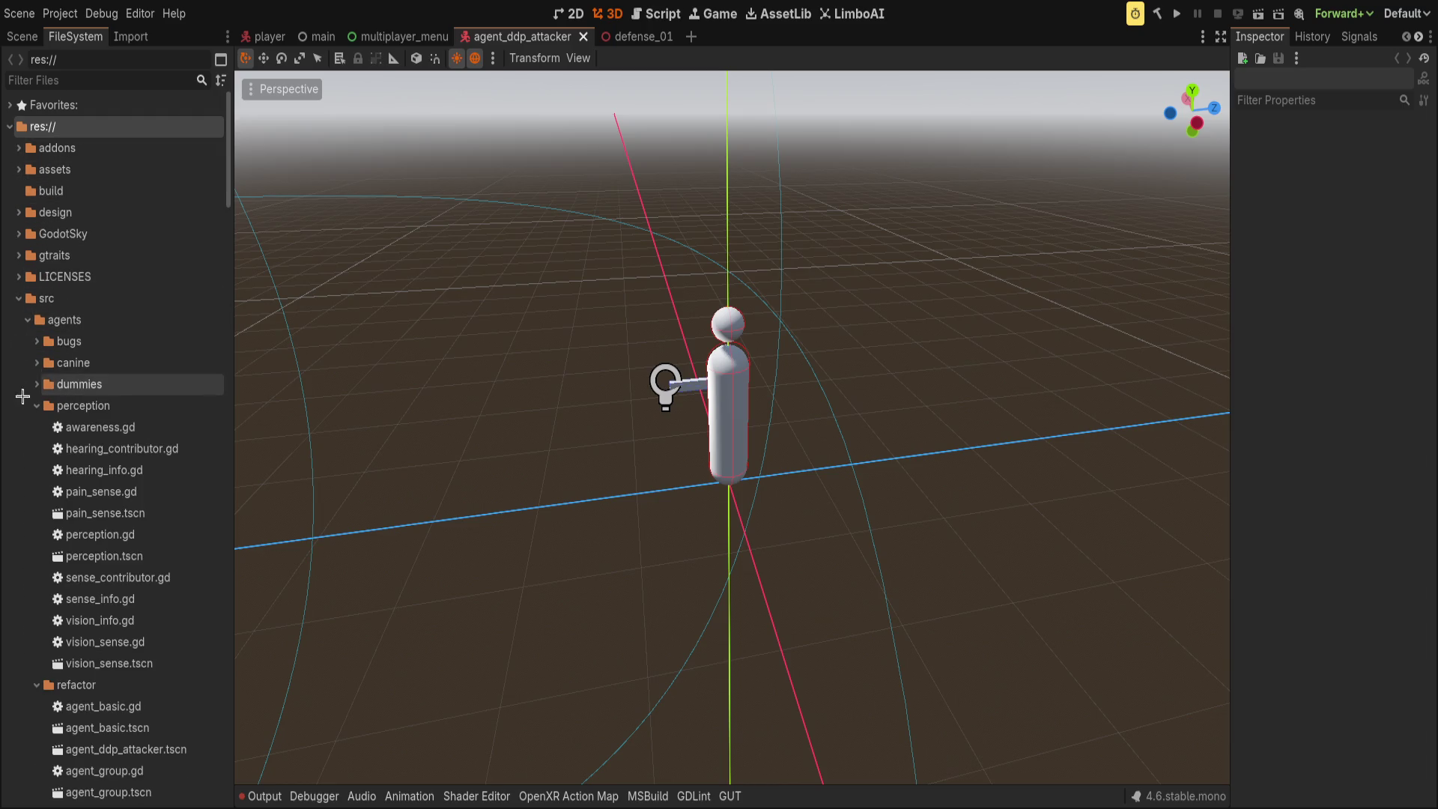
# - Browse to src/agents/refactor, select agent_ddp_attacker.tscn, then fold the tree back to res://
pyautogui.click(34, 405)
pyautogui.click(35, 427)
pyautogui.scroll(-3, 101, 536)
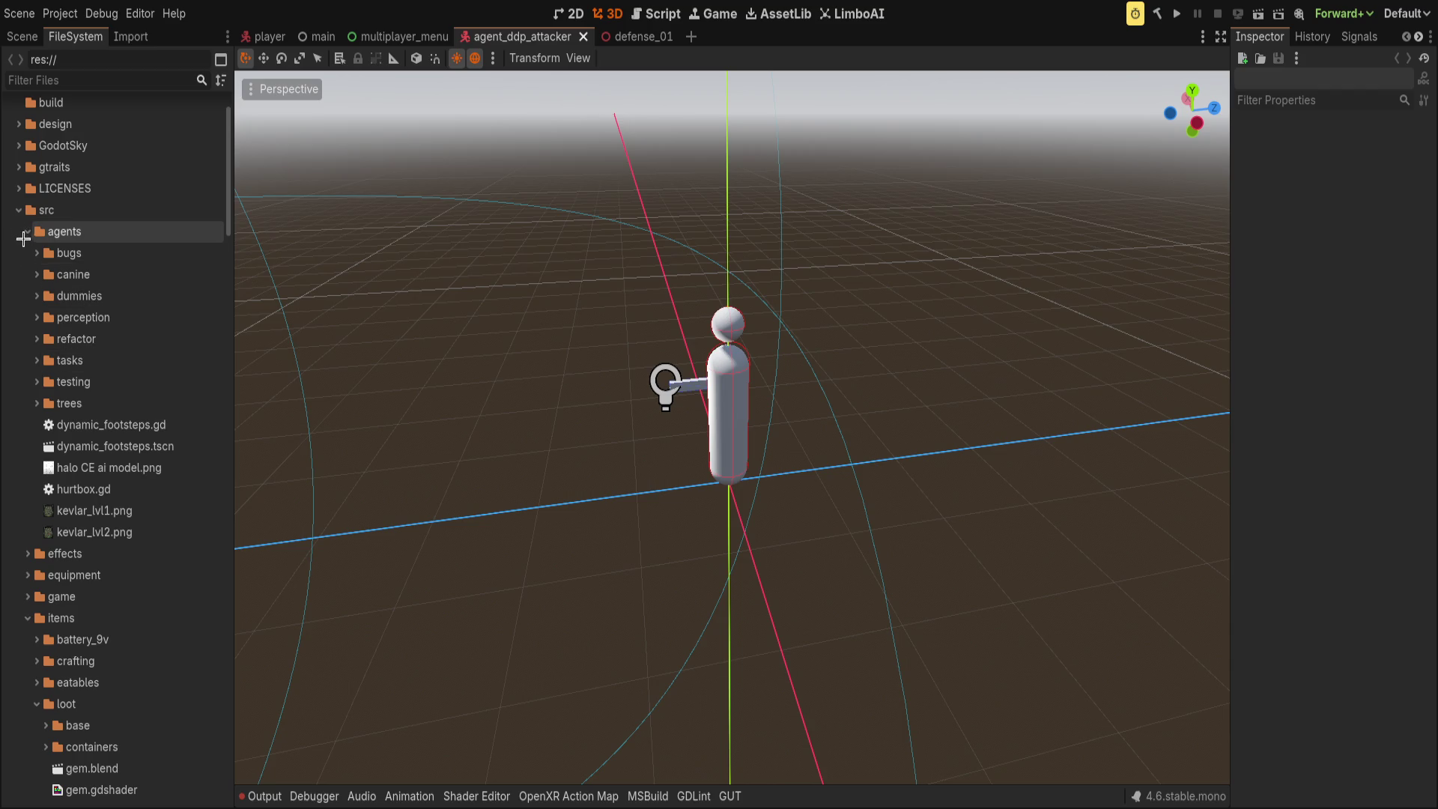
pyautogui.click(34, 338)
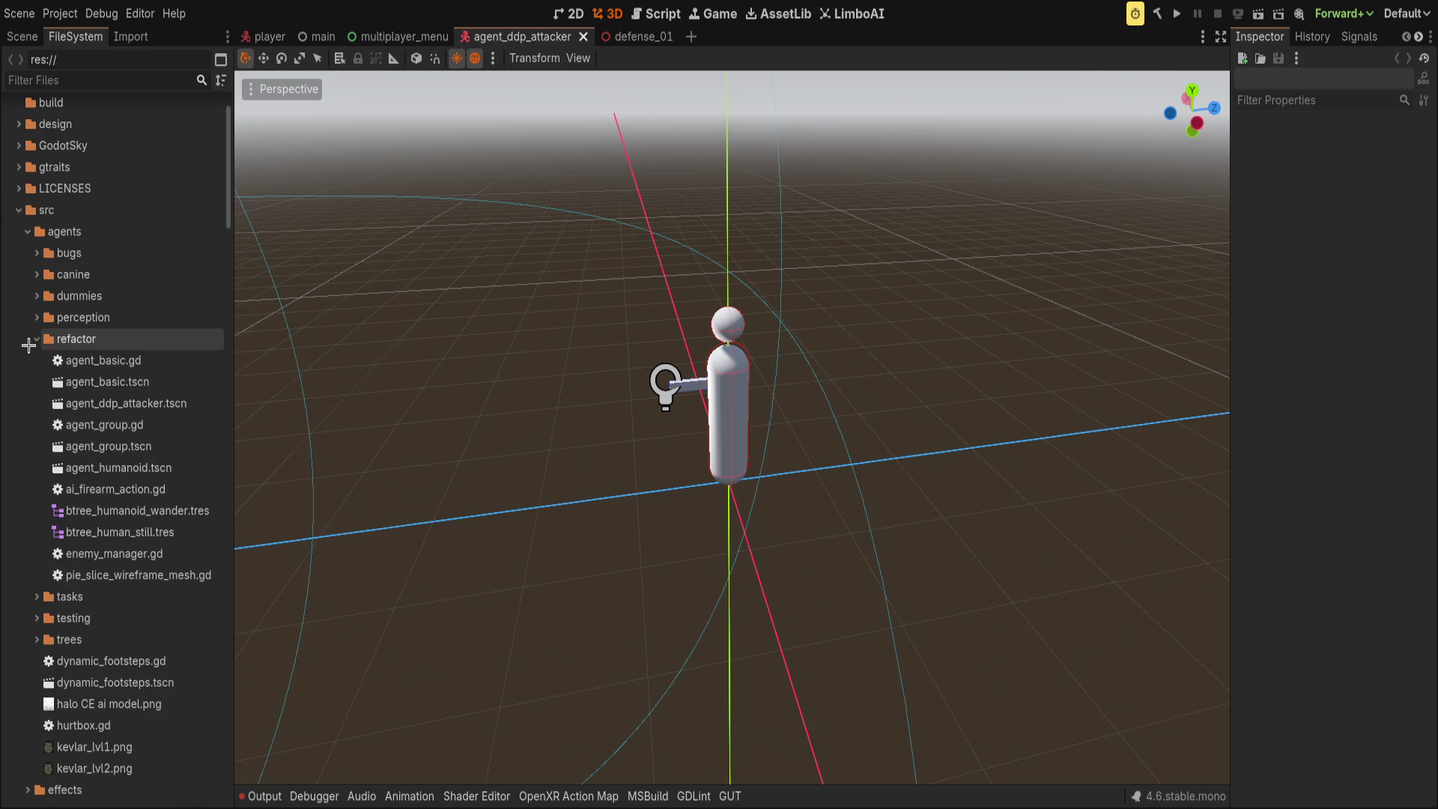
pyautogui.click(125, 403)
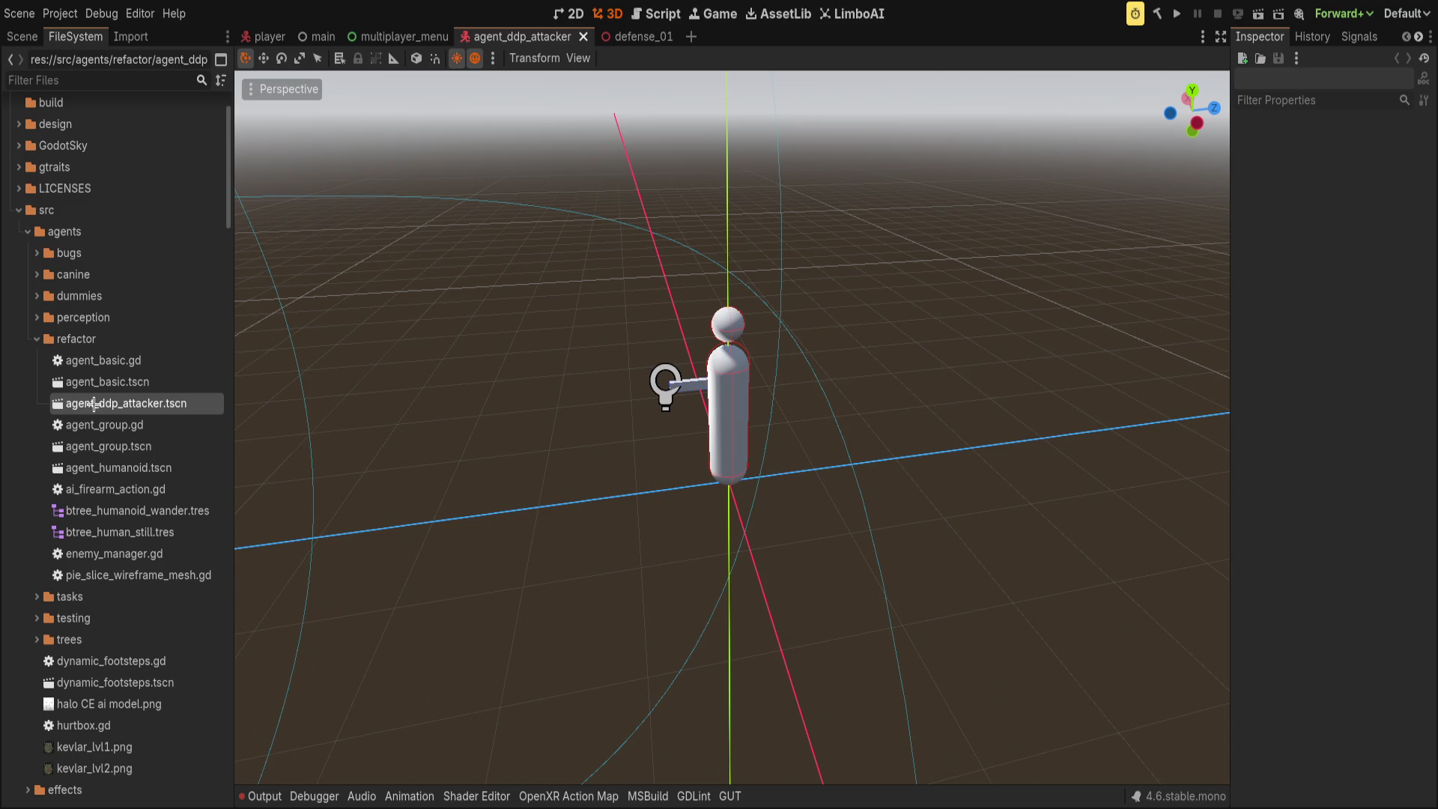
pyautogui.press('Left')
pyautogui.press('Left')
pyautogui.press('Left')
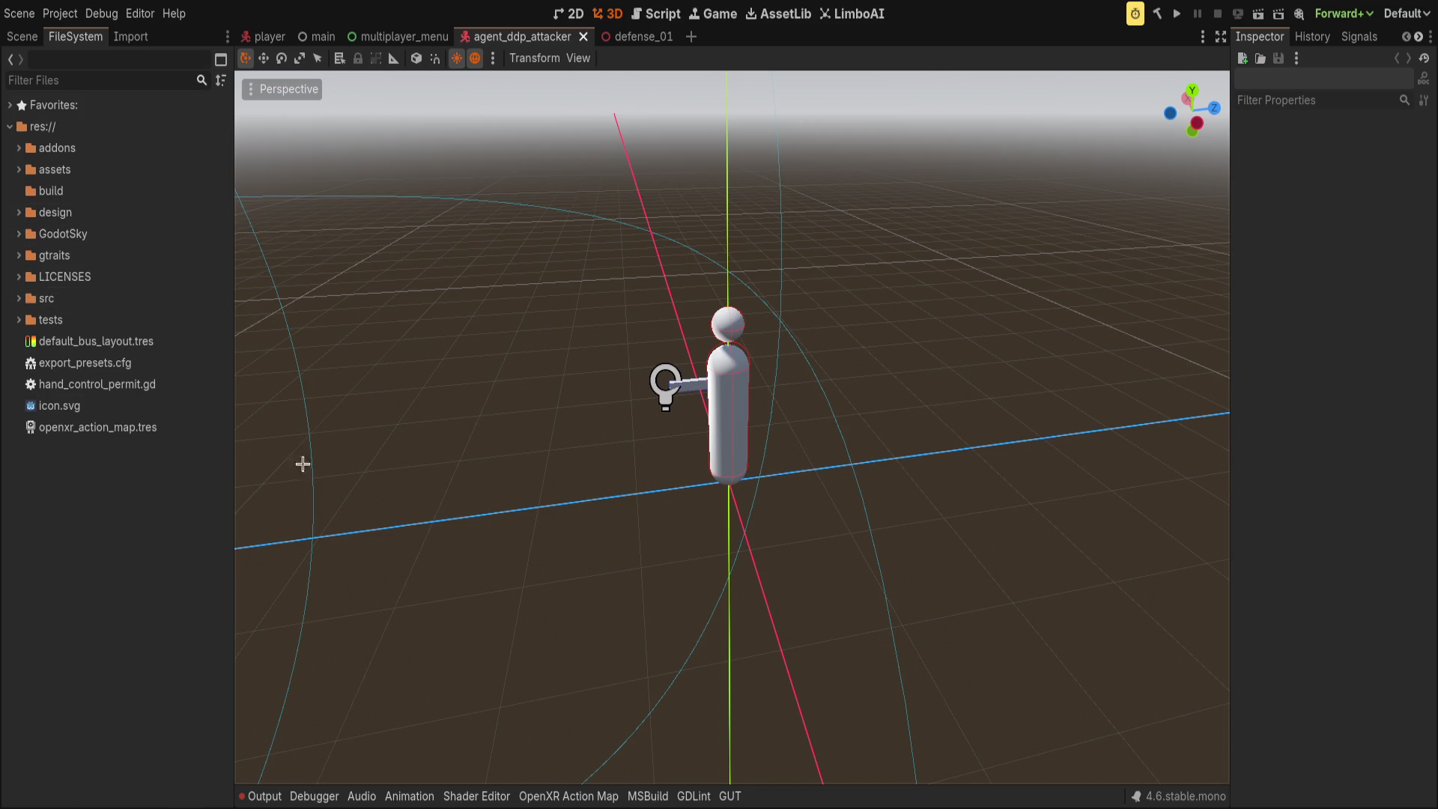
pyautogui.scroll(4, 572, 327)
# - Open the defense_01 scene and orbit the view down into the level
pyautogui.click(624, 36)
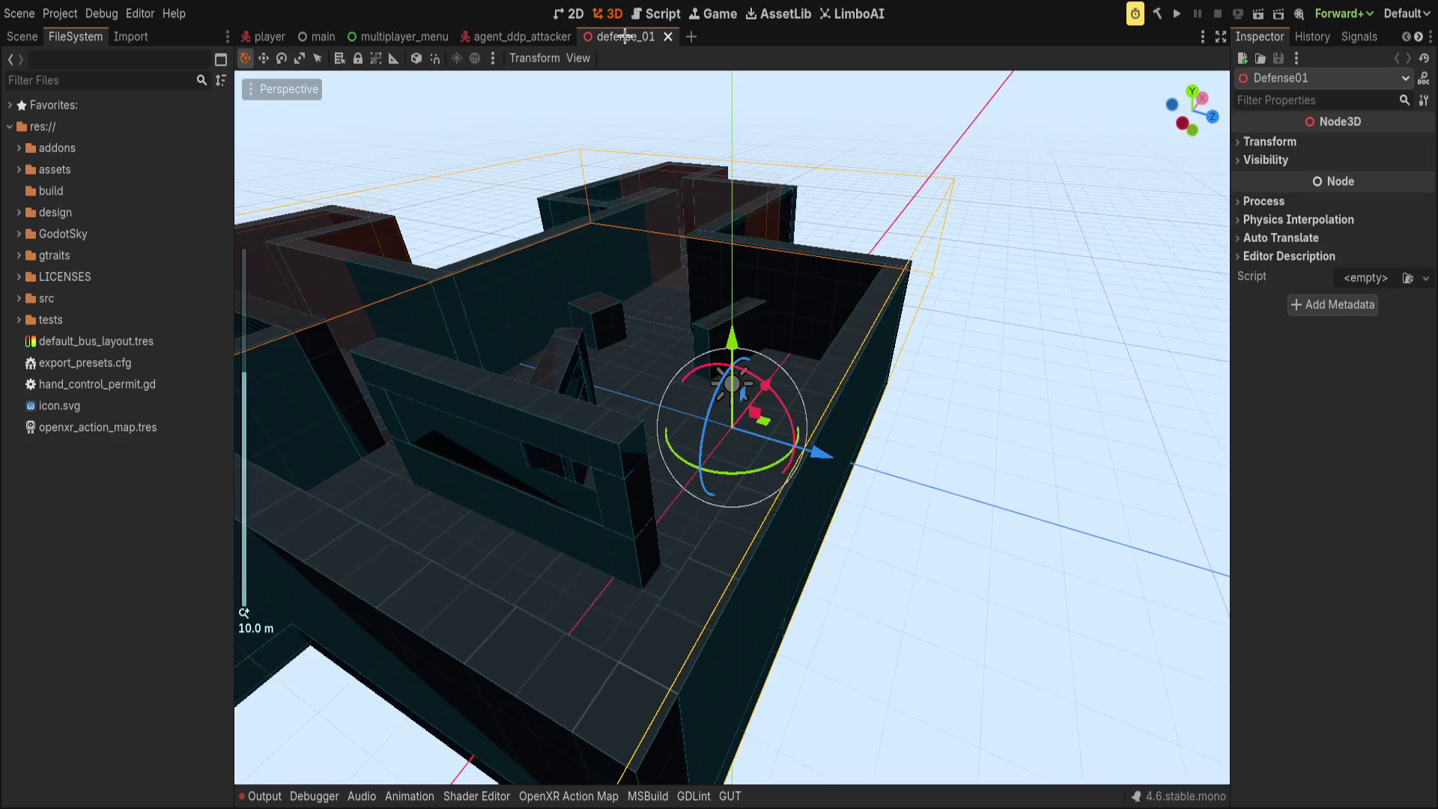
pyautogui.scroll(-3, 533, 433)
pyautogui.moveTo(533, 433); pyautogui.dragTo(620, 257)
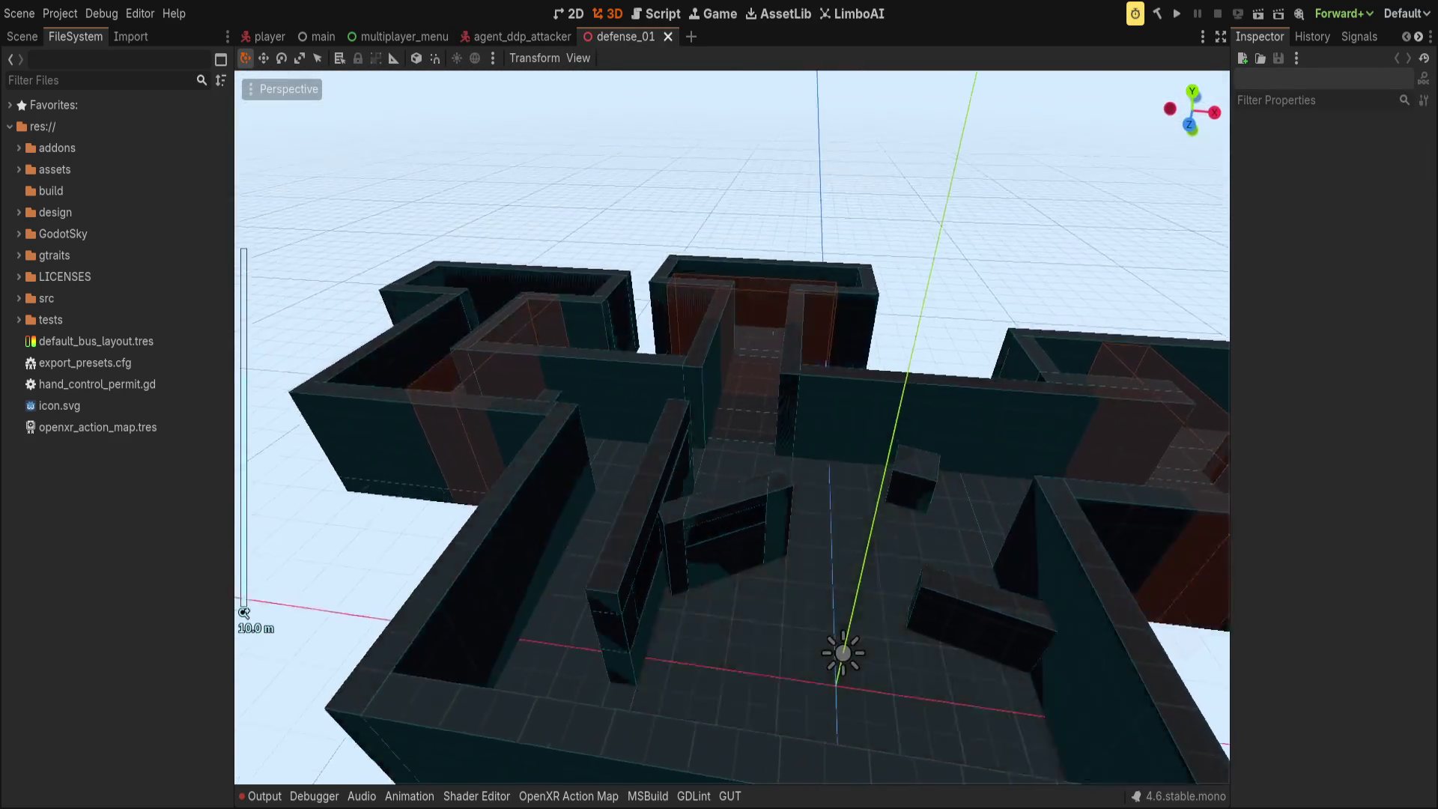
pyautogui.scroll(4, 768, 619)
pyautogui.moveTo(767, 619)
pyautogui.mouseDown()
pyautogui.moveTo(627, 209)
pyautogui.moveTo(647, 162)
pyautogui.mouseUp()
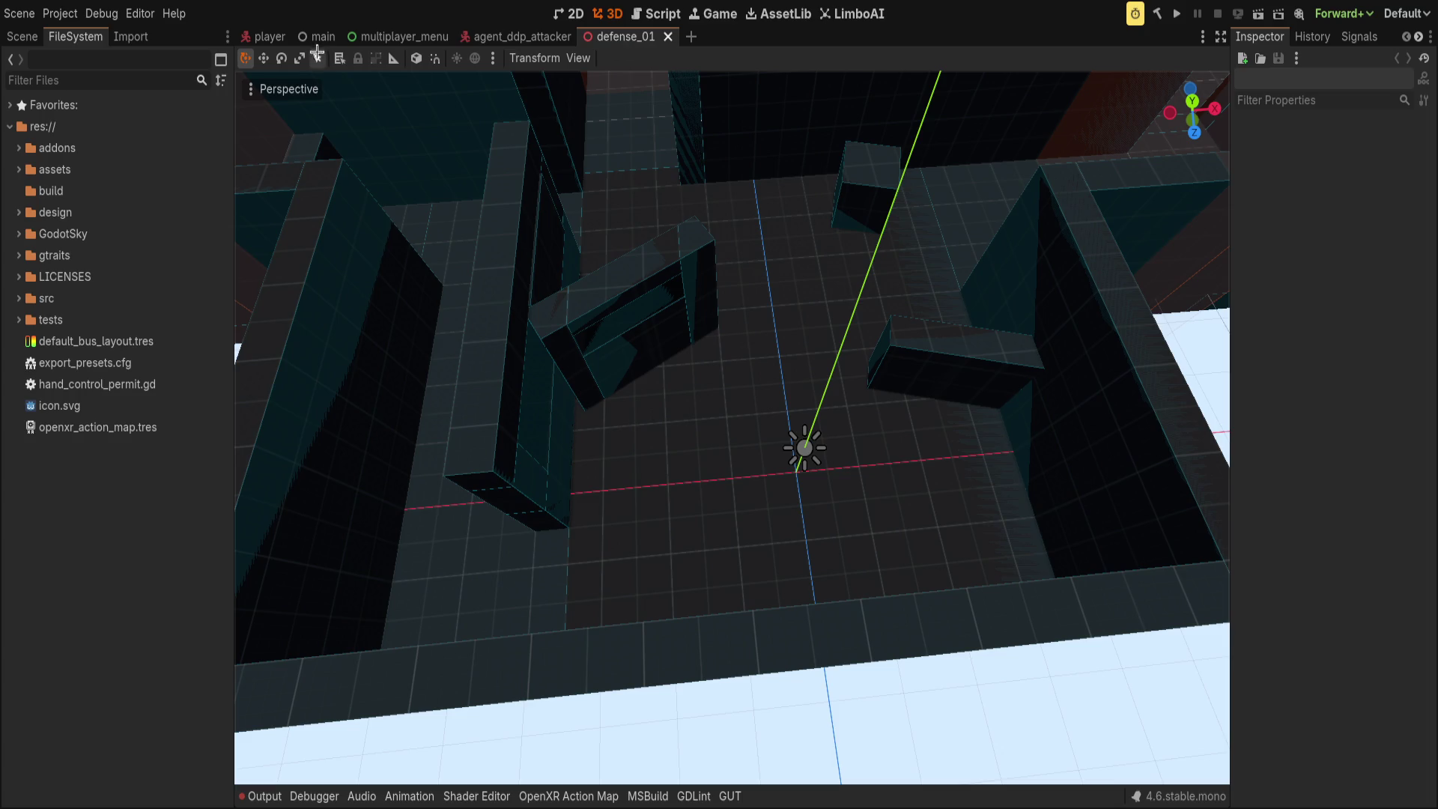
# - Switch between the main and defense_01 scenes, ending on the main scene
pyautogui.click(322, 36)
pyautogui.click(628, 36)
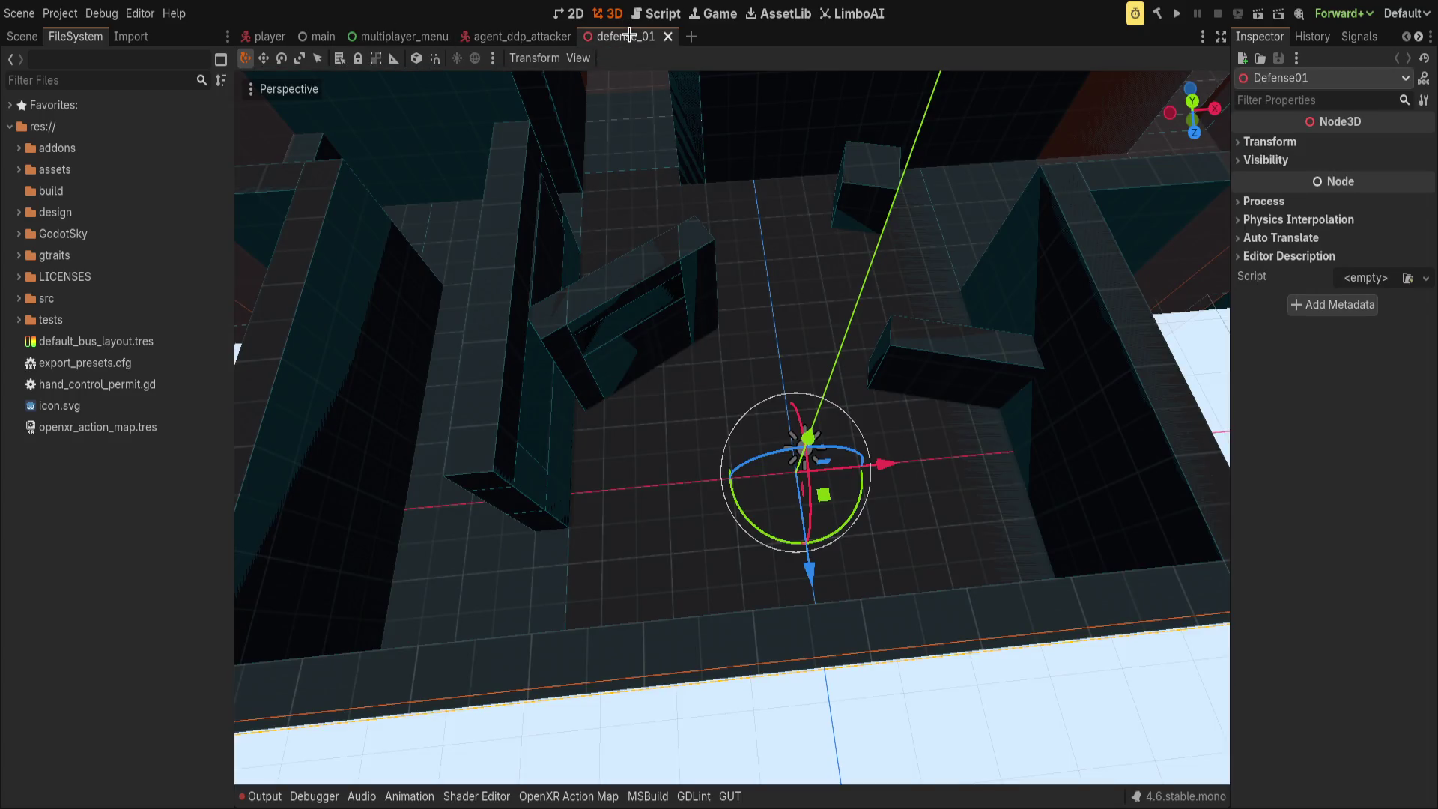
pyautogui.scroll(-5, 175, 450)
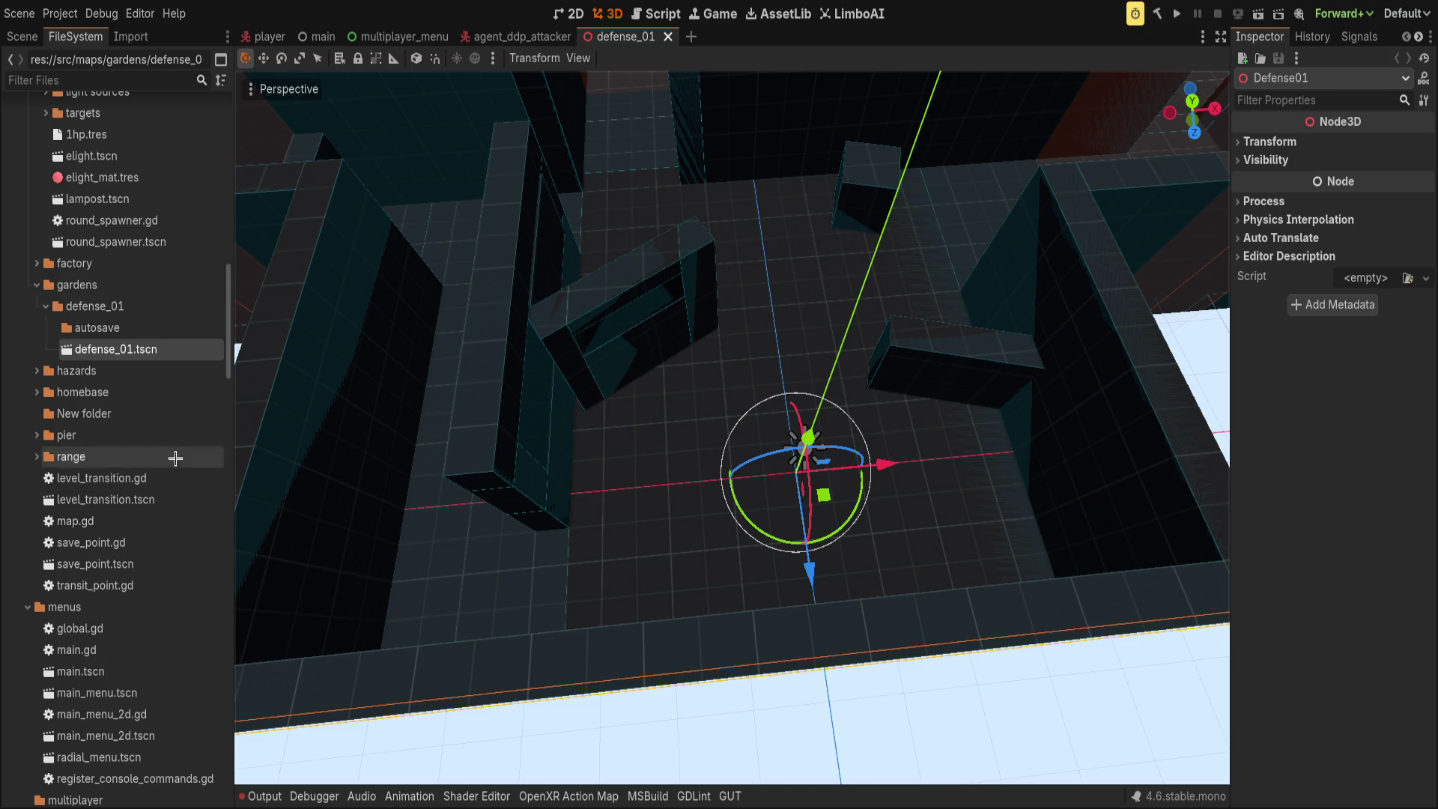
pyautogui.click(298, 39)
pyautogui.scroll(10, 147, 375)
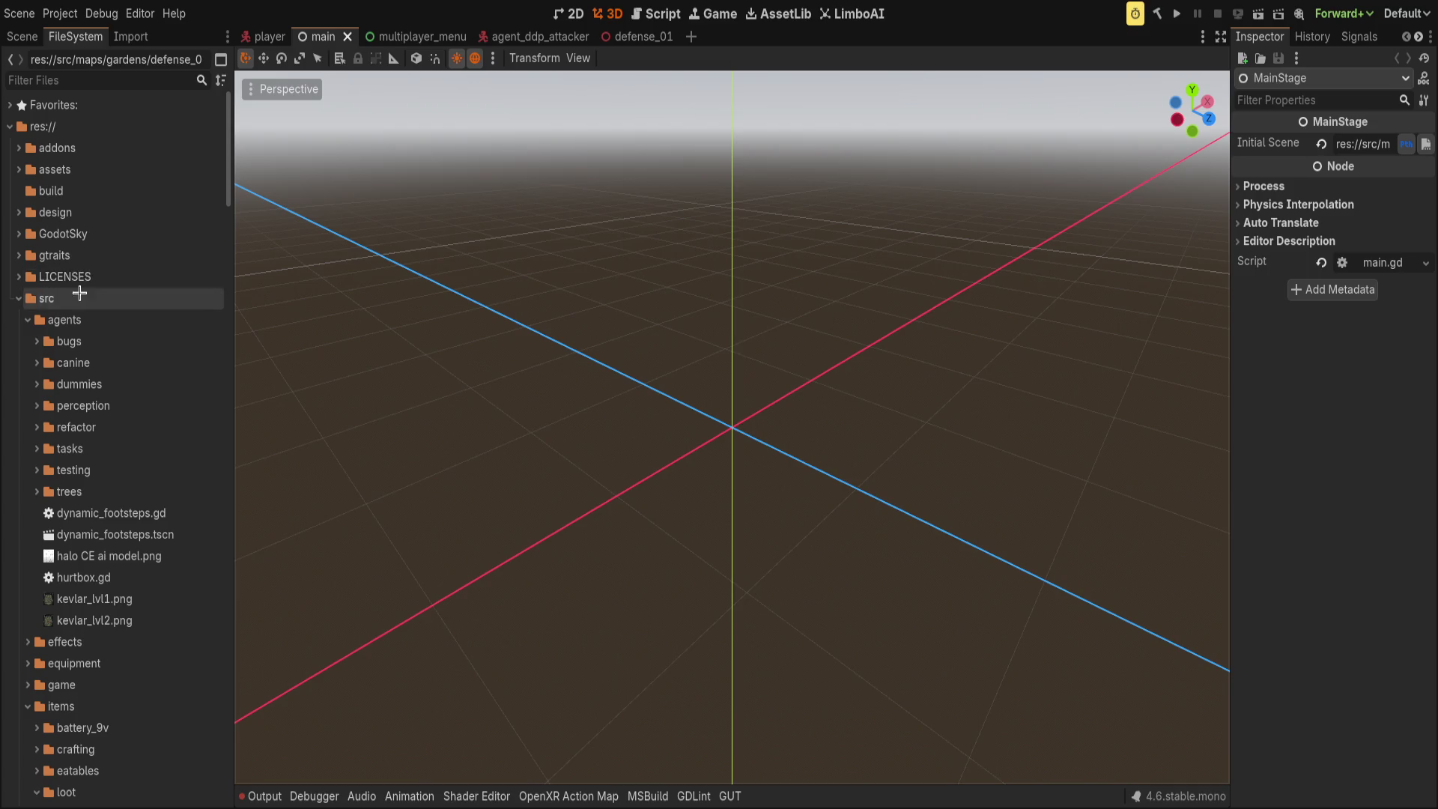
# - Set MainStage's Initial Scene to defense_01.tscn and confirm it in the Inspector
pyautogui.click(22, 36)
pyautogui.moveTo(194, 194)
pyautogui.mouseDown()
pyautogui.moveTo(1094, 137)
pyautogui.moveTo(1348, 143)
pyautogui.mouseUp()
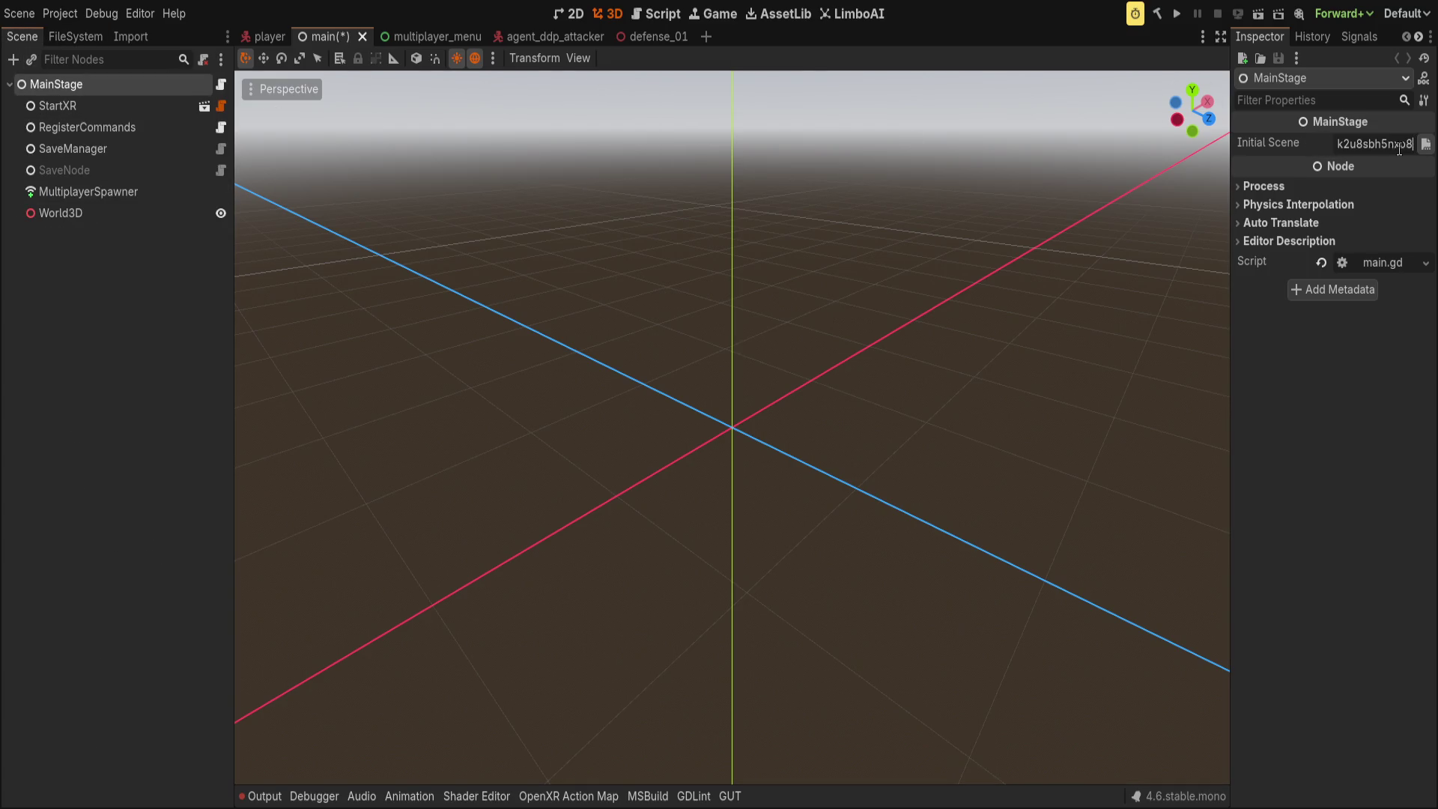
pyautogui.click(65, 449)
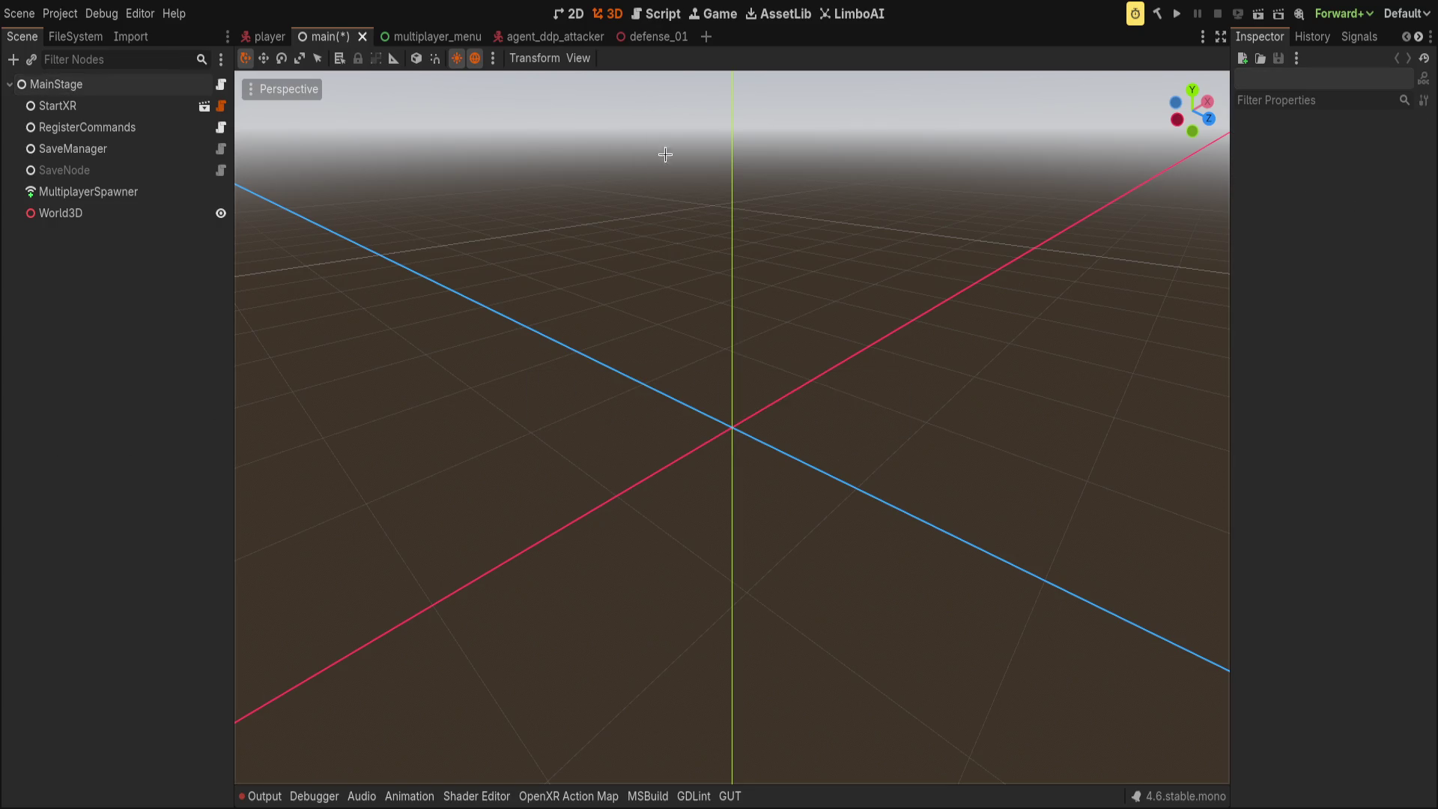
pyautogui.click(122, 81)
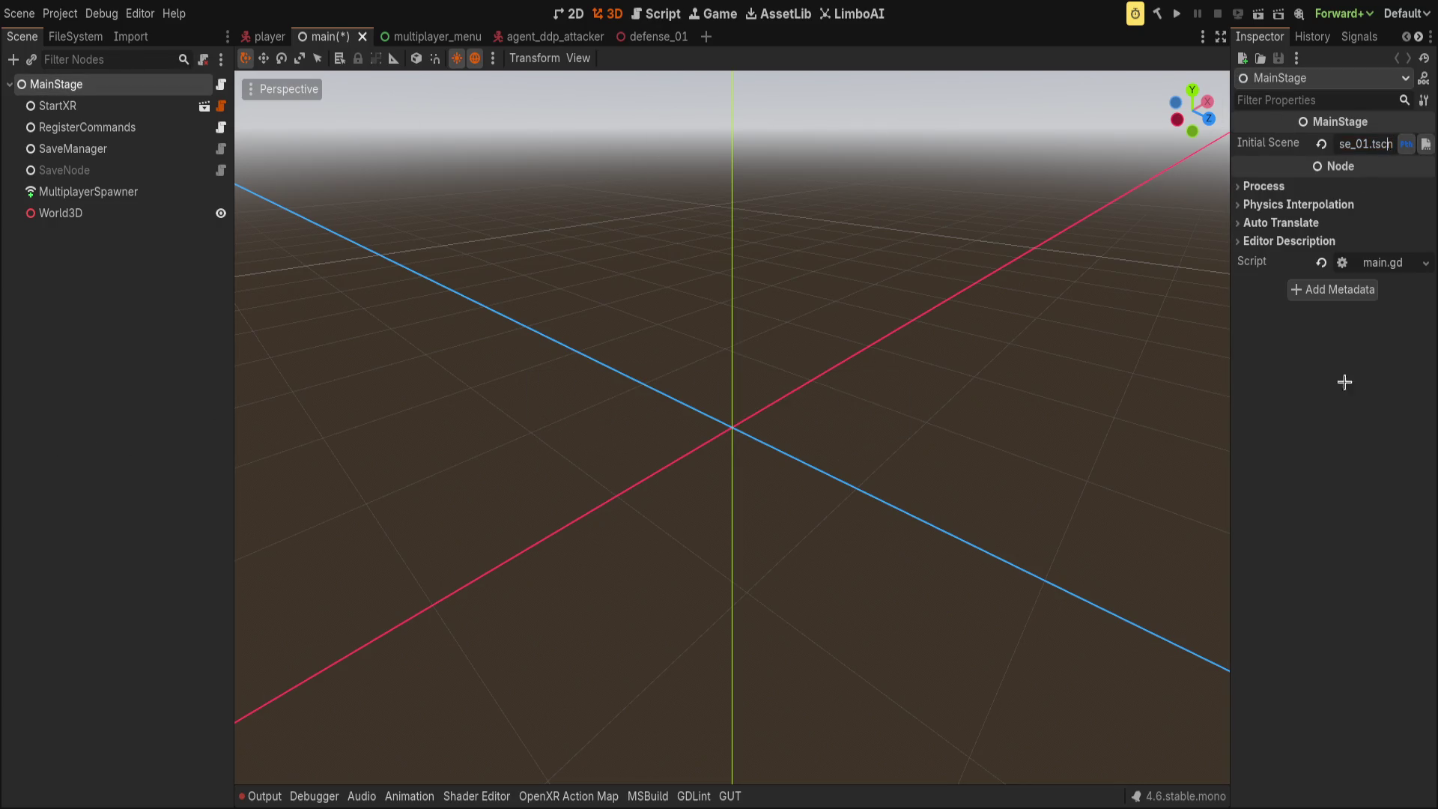
pyautogui.click(623, 39)
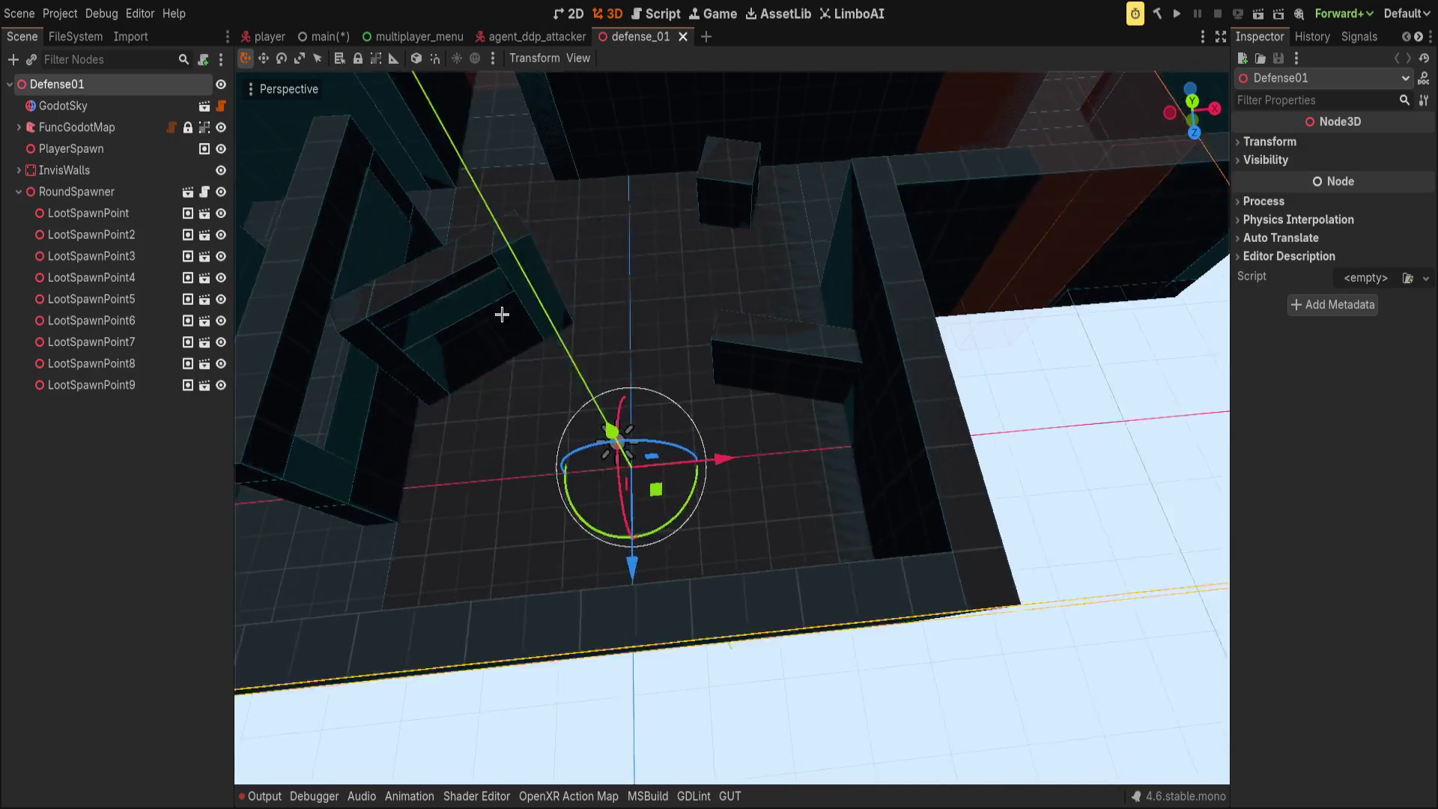
# - Frame the view on PlayerSpawn, then save and run the game in VR with F5
pyautogui.click(71, 149)
pyautogui.press('f')
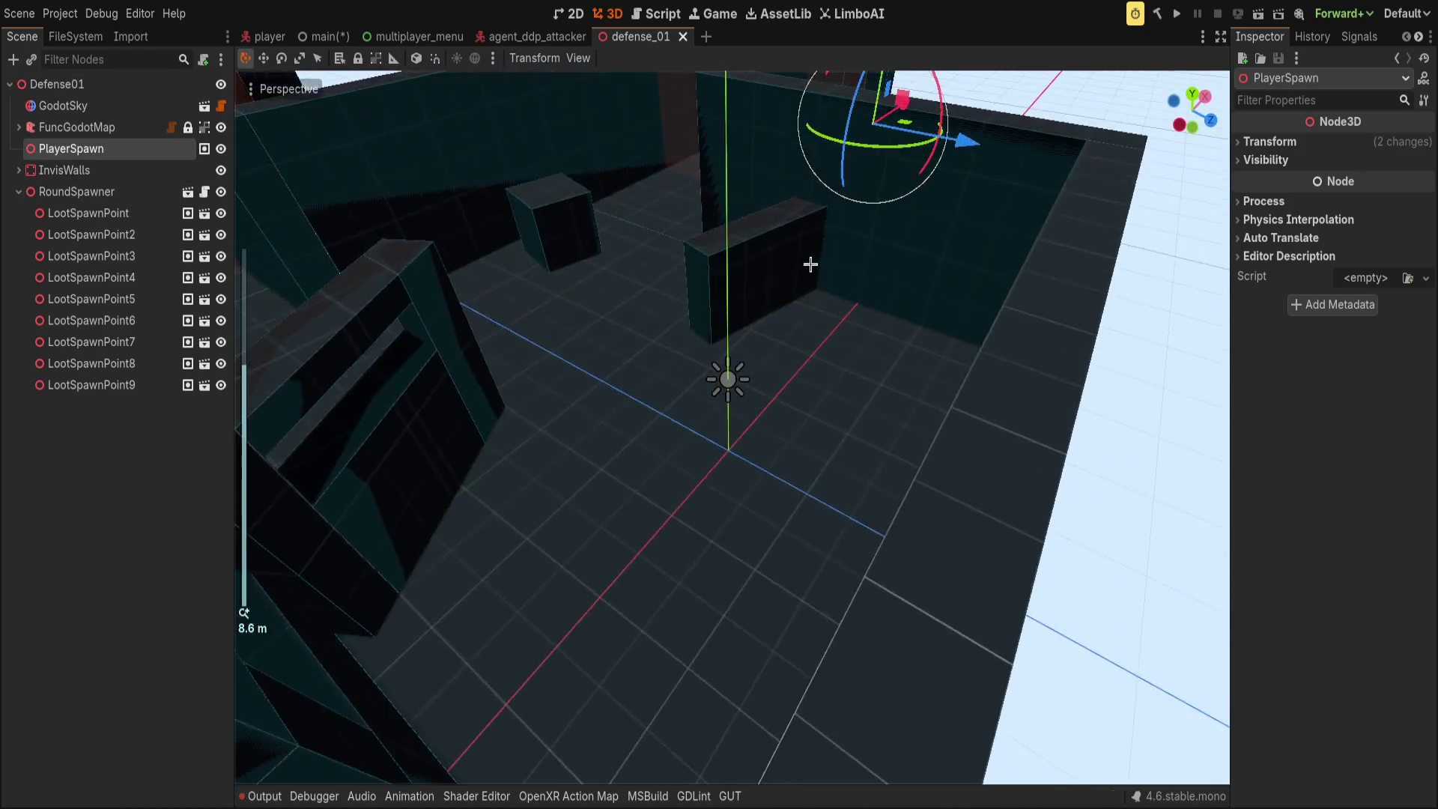
pyautogui.moveTo(809, 358)
pyautogui.mouseDown()
pyautogui.moveTo(947, 187)
pyautogui.moveTo(632, 420)
pyautogui.mouseUp()
pyautogui.press('F5')
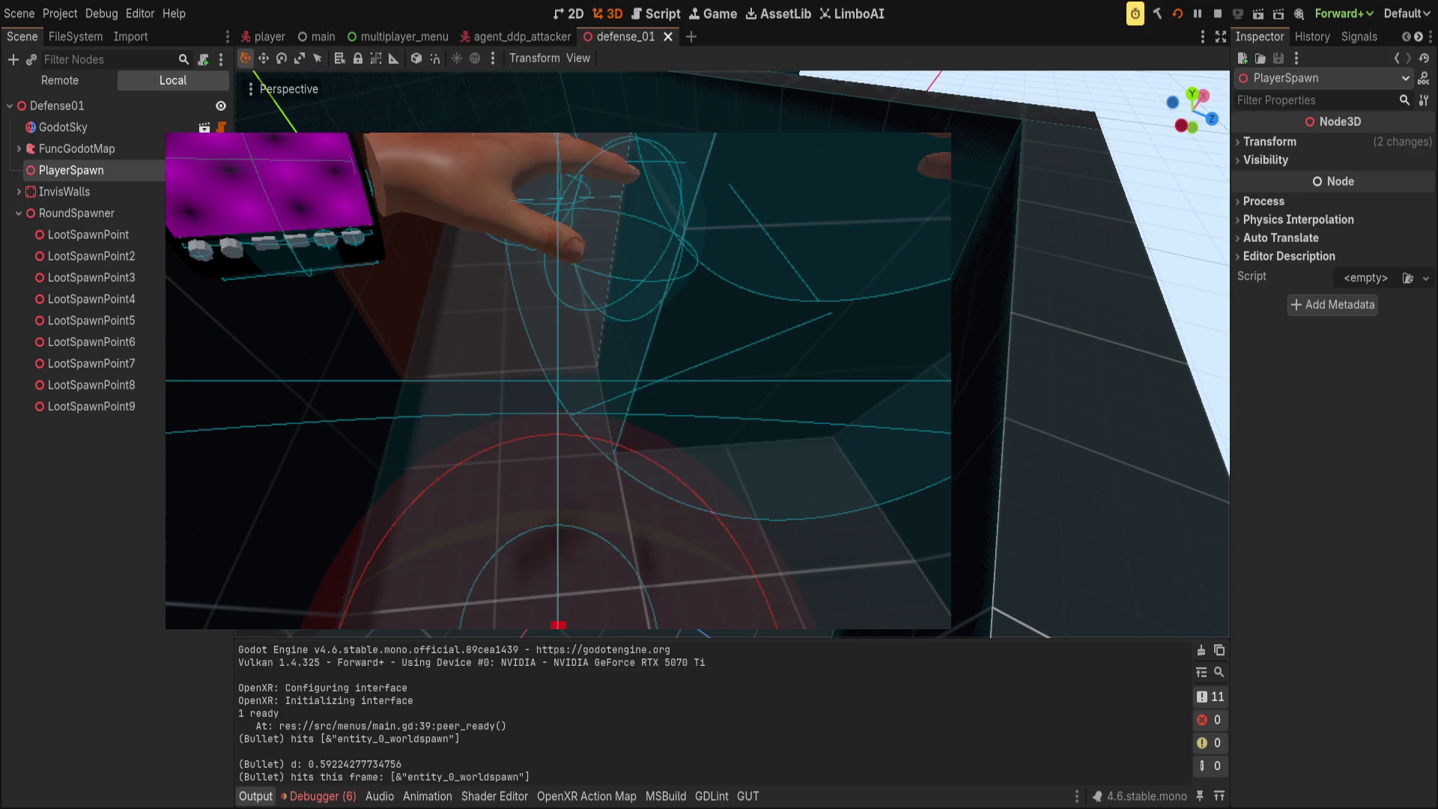
pyautogui.click(262, 36)
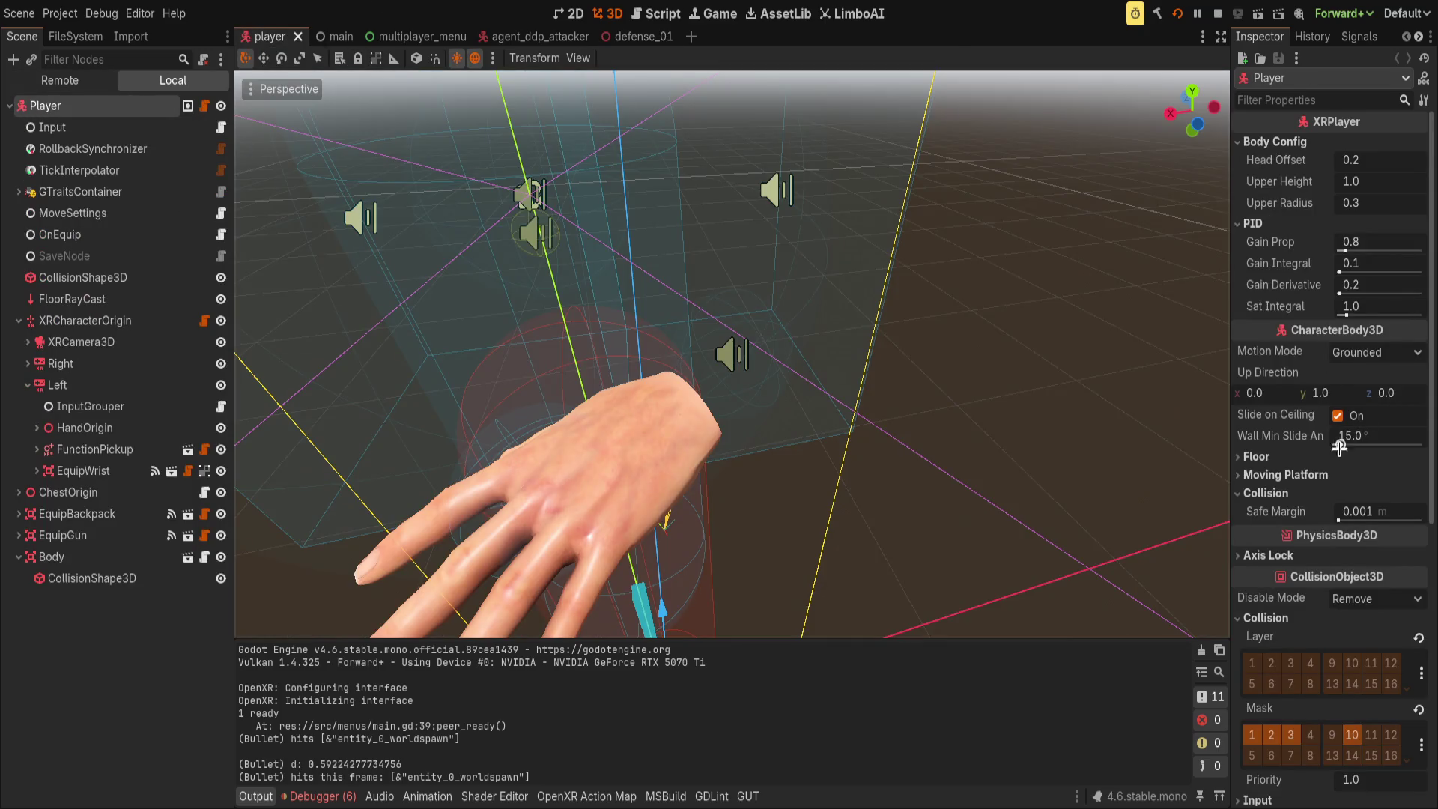
# - In defense_01, add layer 1 to InvisWalls' collision mask and save the scene
pyautogui.scroll(-1, 1339, 445)
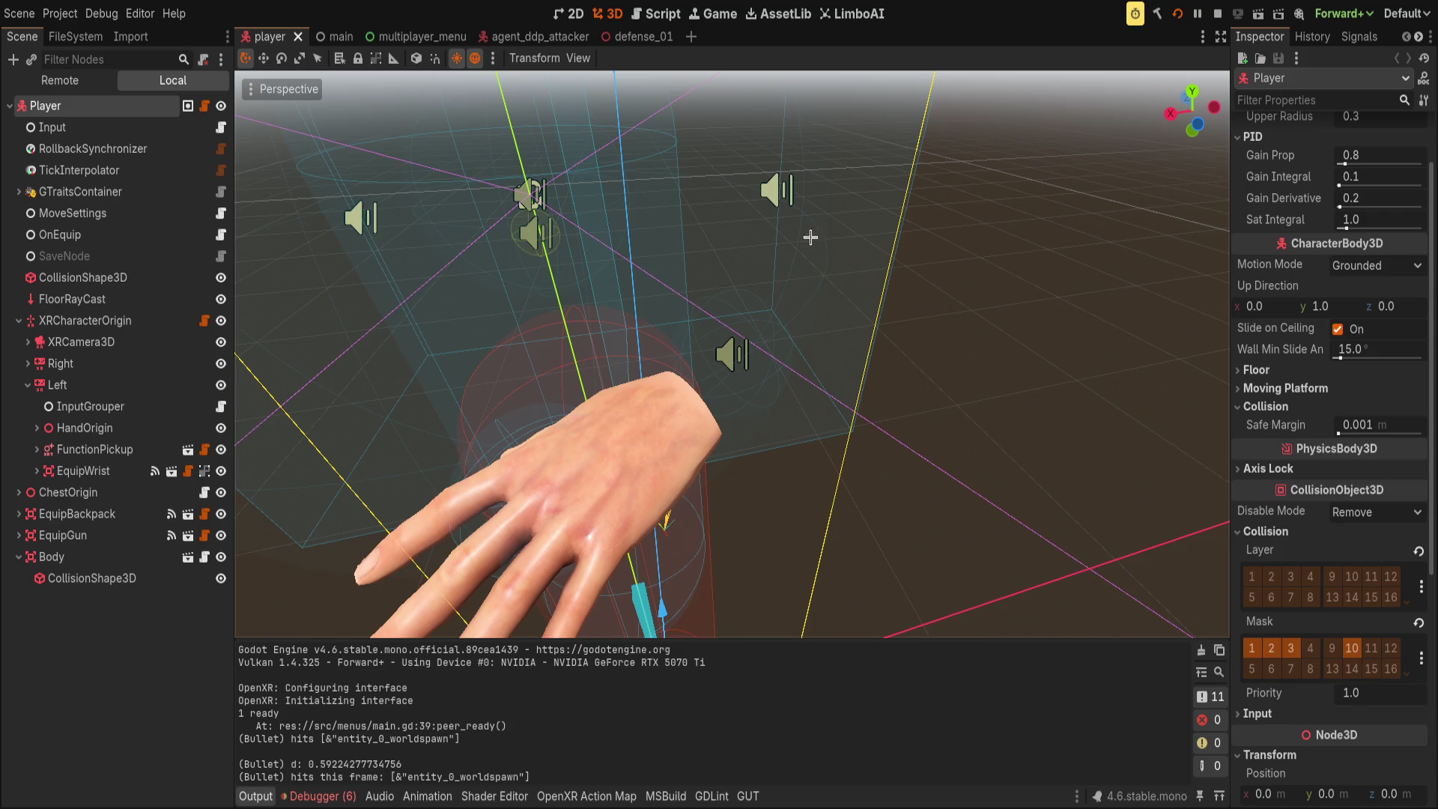
pyautogui.click(607, 37)
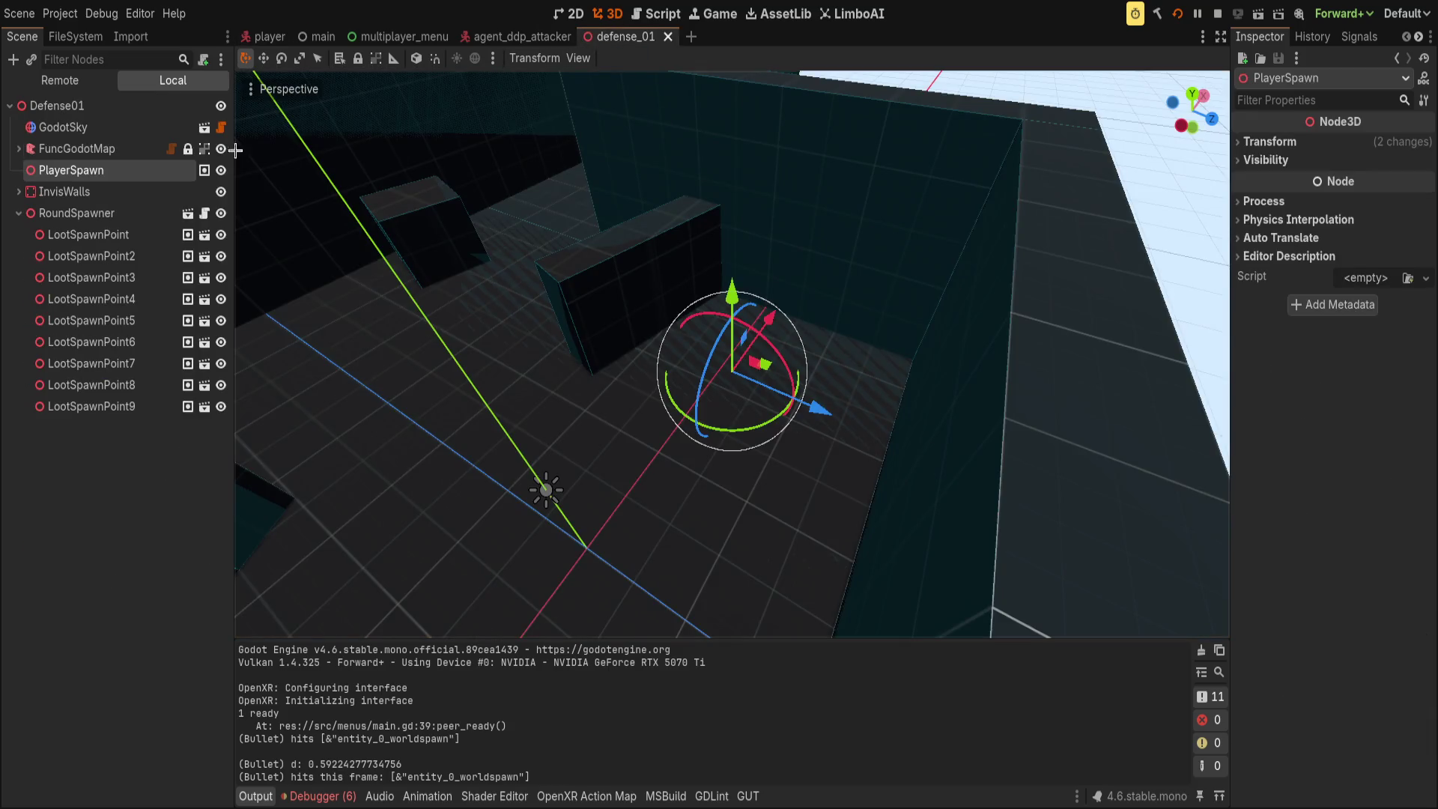
pyautogui.click(65, 192)
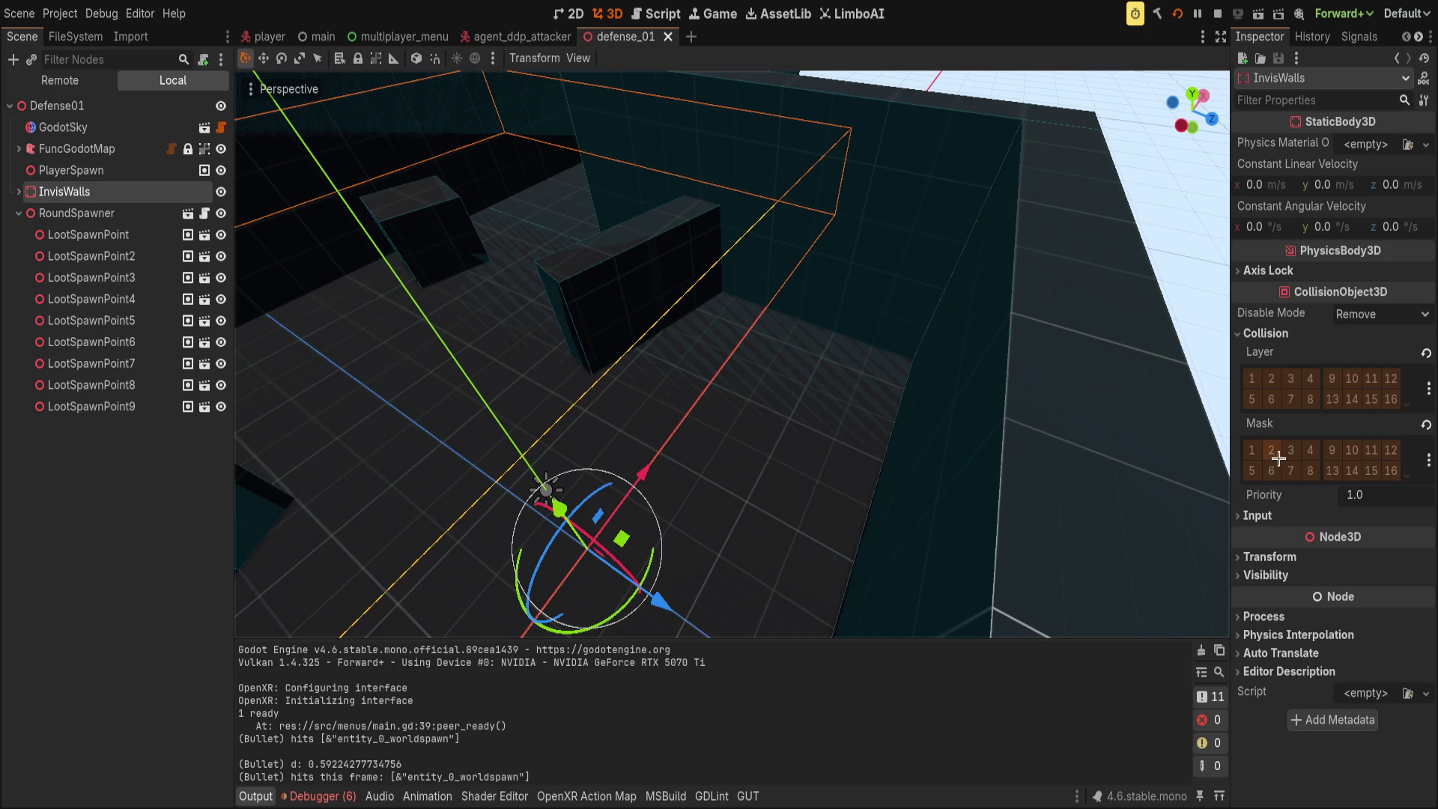
pyautogui.click(1213, 427)
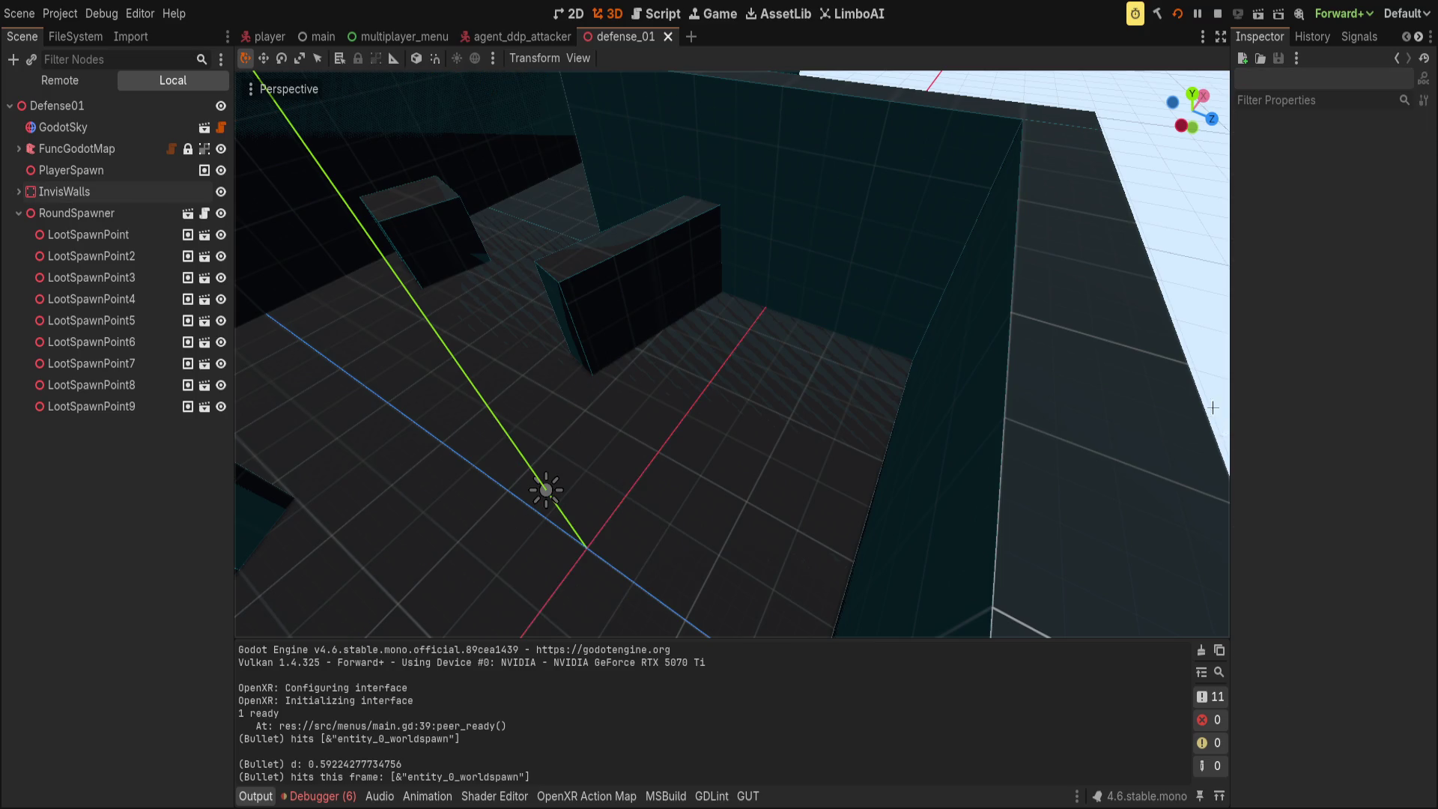
pyautogui.click(141, 191)
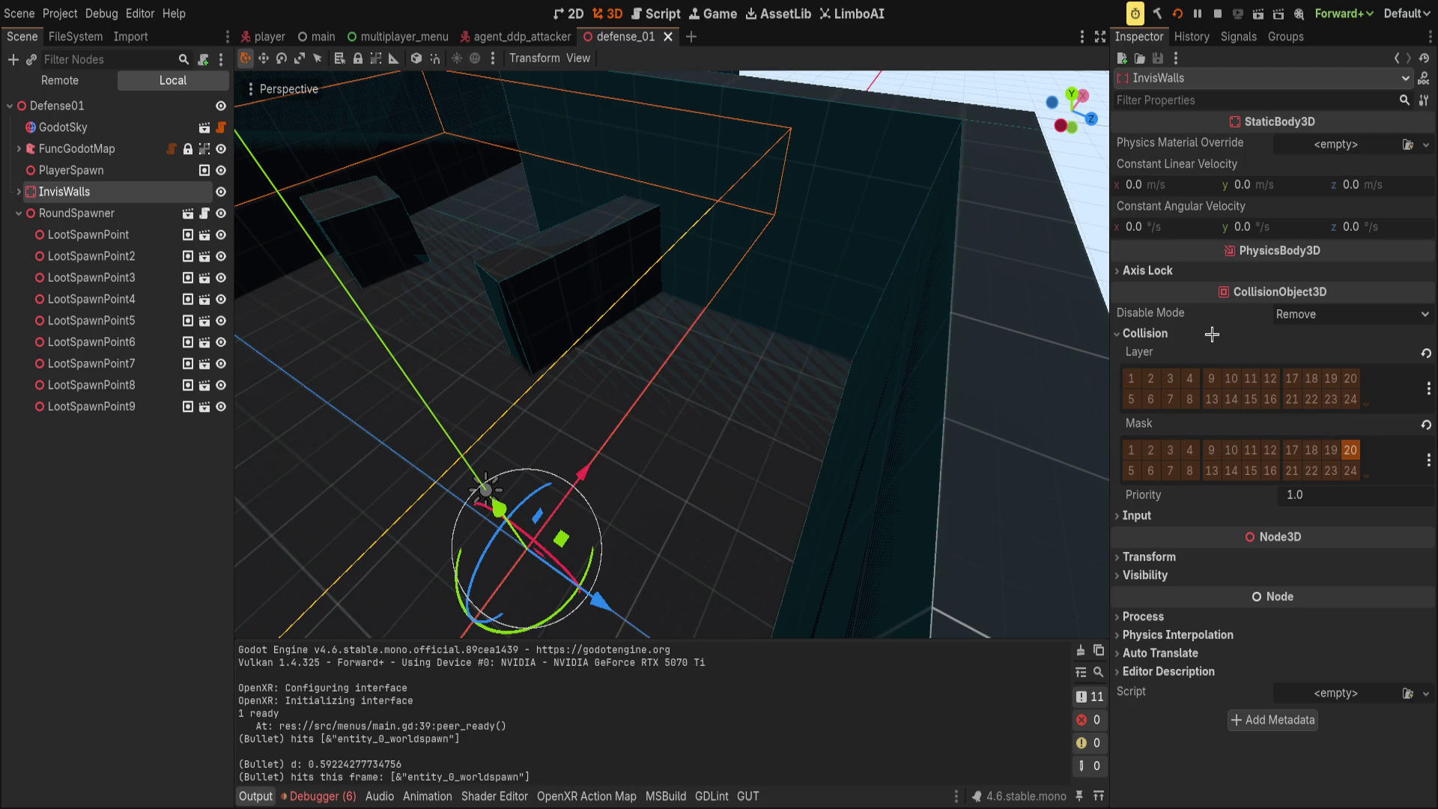
pyautogui.click(1131, 449)
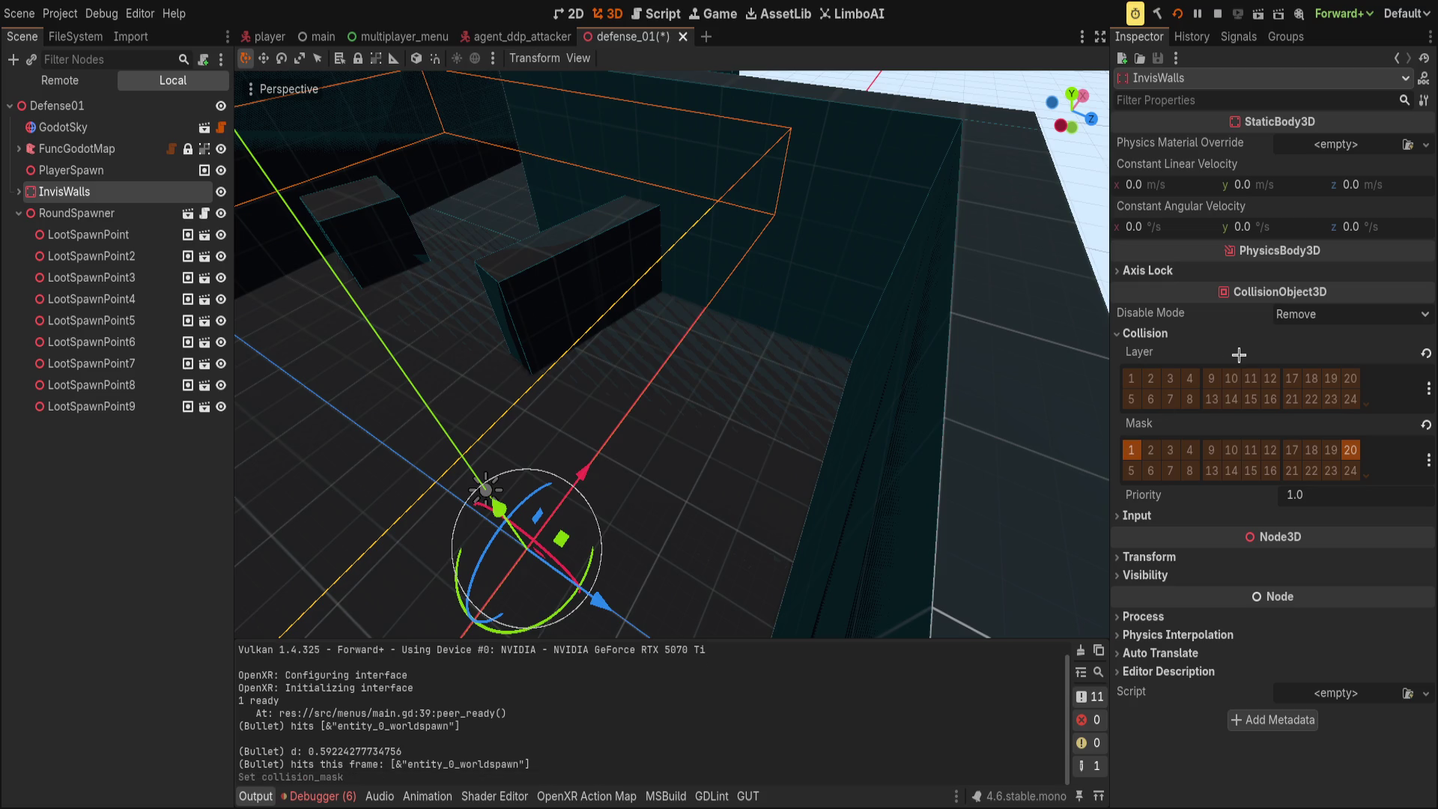
pyautogui.hotkey('ctrl', 's')
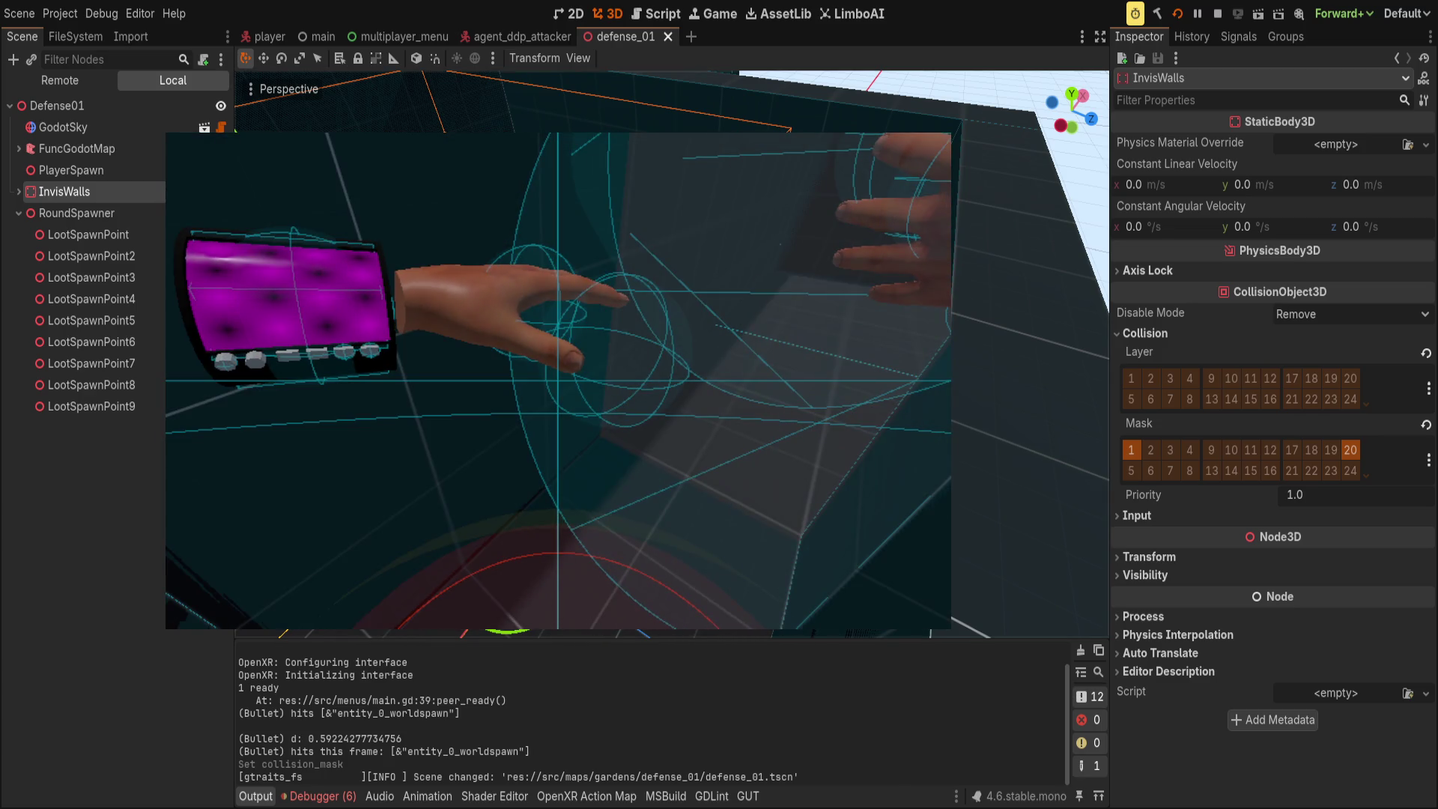
# - Move the defense_01 tab to the front, close the main scene, and open Player
pyautogui.moveTo(626, 36); pyautogui.dragTo(254, 36)
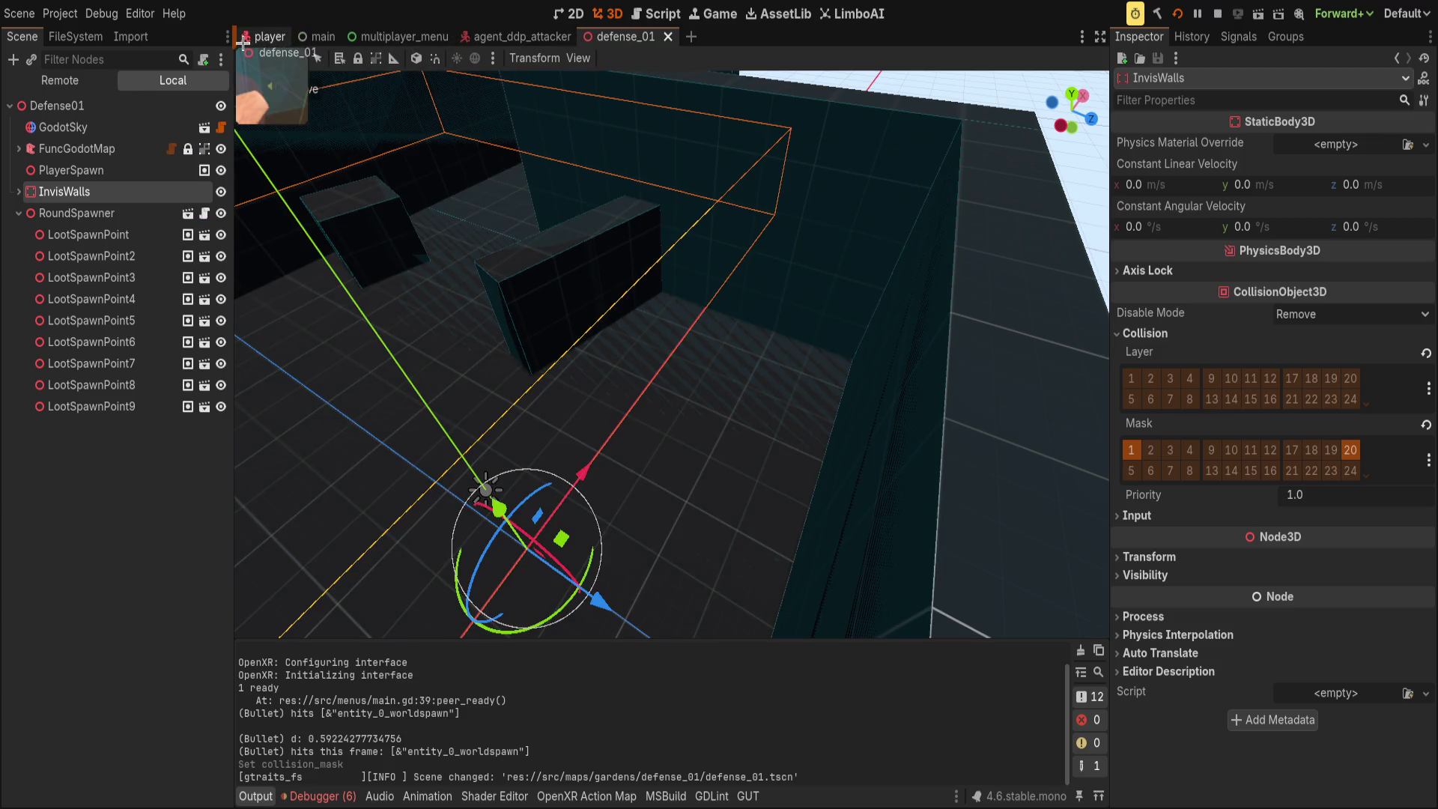
pyautogui.middleClick(420, 36)
pyautogui.click(358, 36)
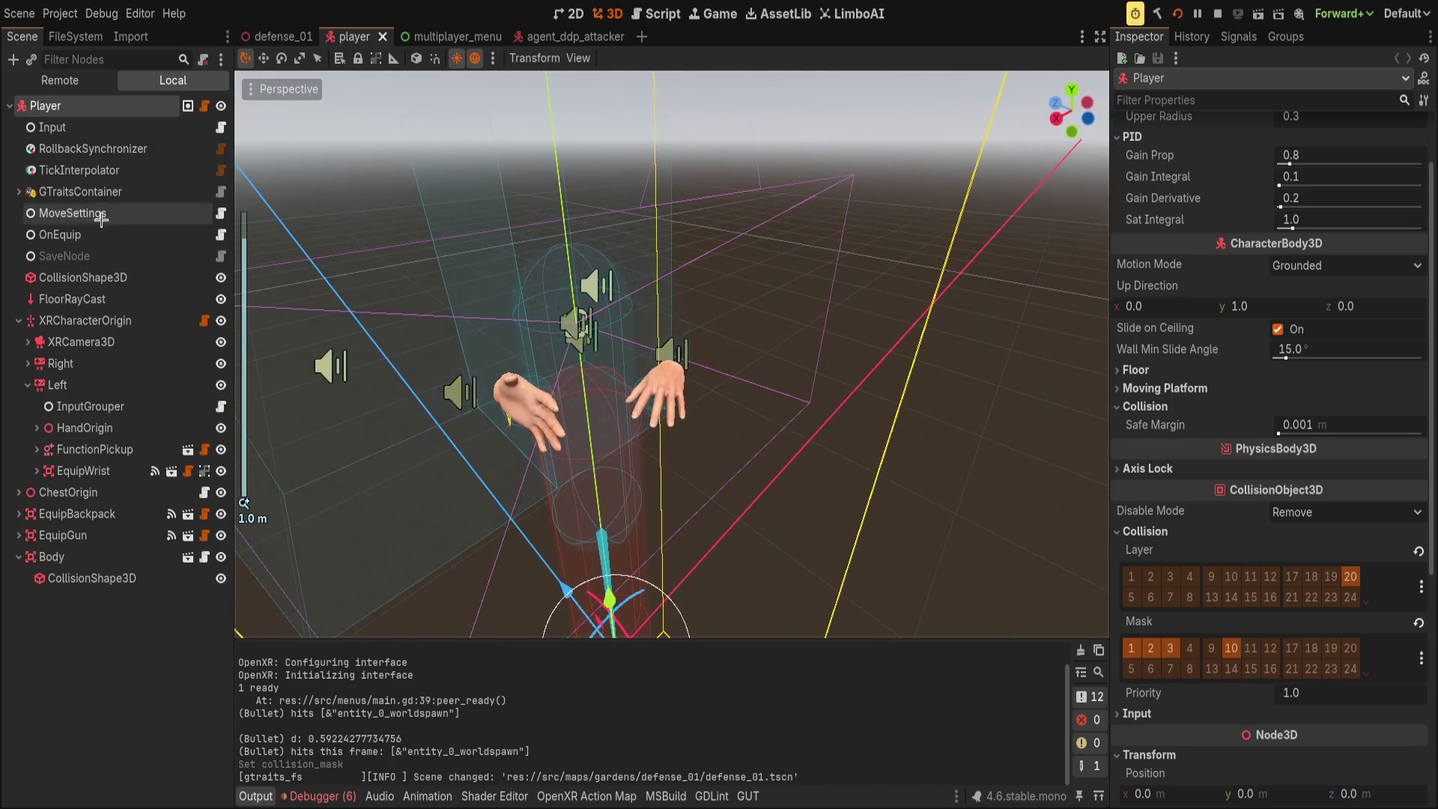
# - Collapse XRCharacterOrigin and Body, inspect the player's CollisionShape3D capsule, then return to defense_01
pyautogui.click(19, 321)
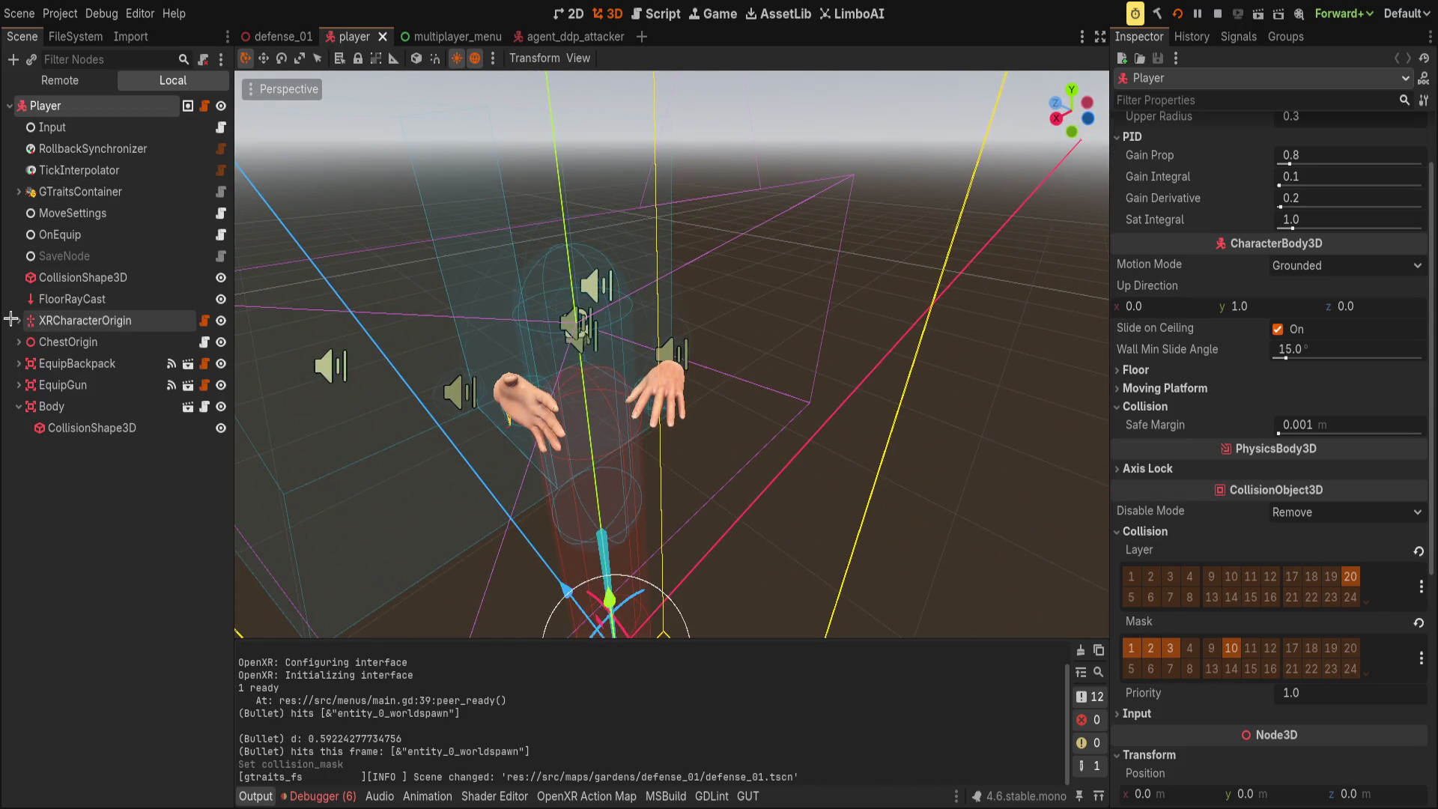
pyautogui.click(19, 406)
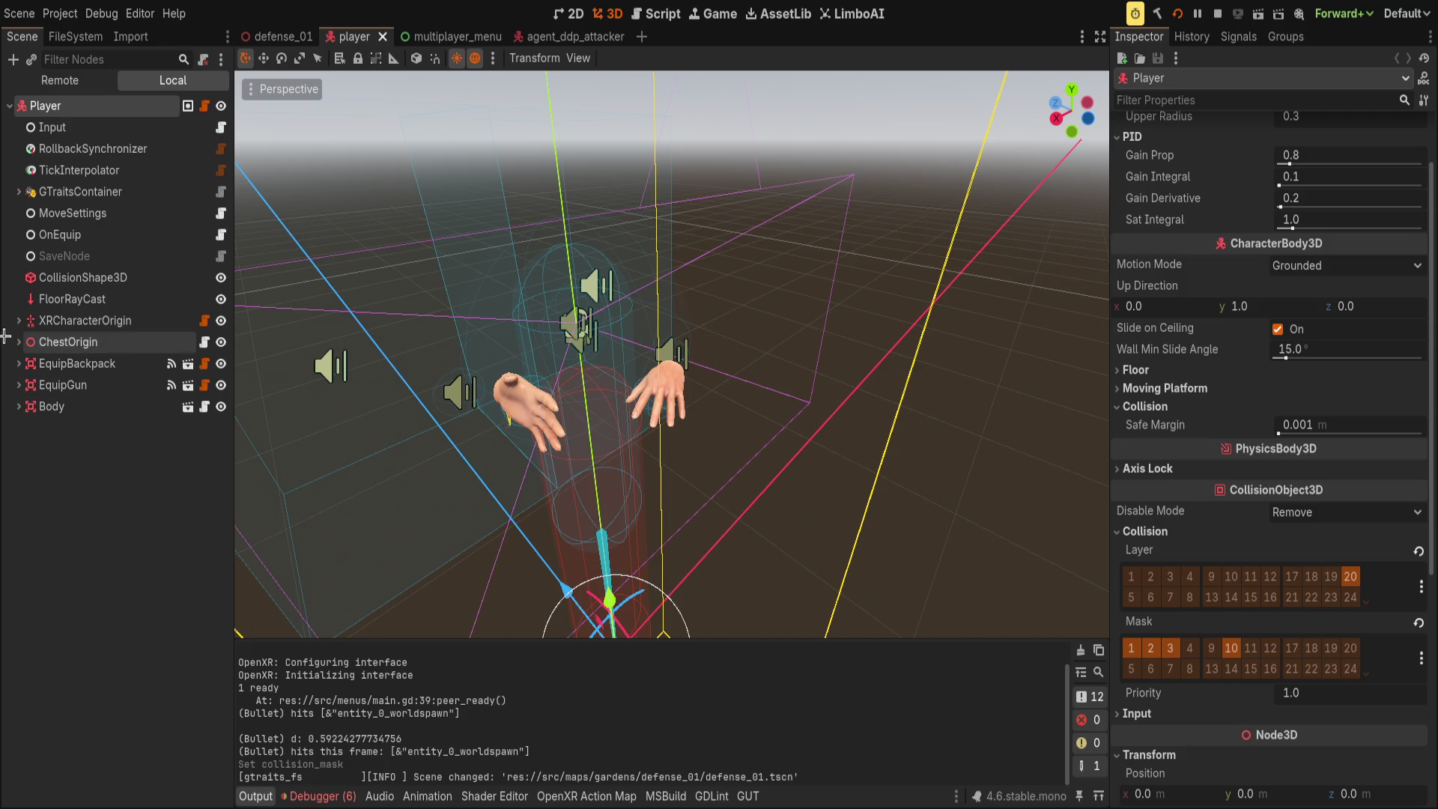
pyautogui.click(82, 277)
pyautogui.press('f')
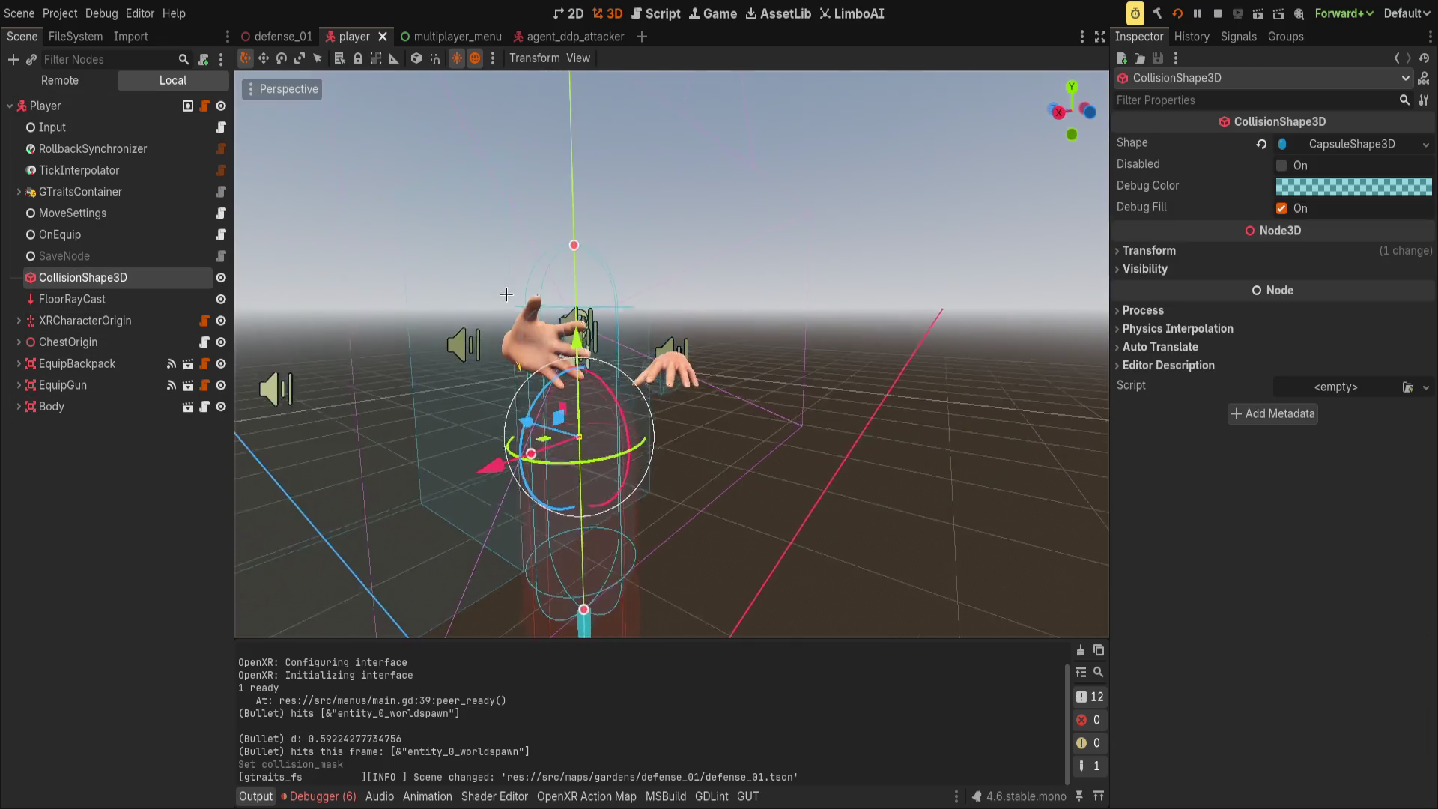
pyautogui.moveTo(551, 313)
pyautogui.mouseDown()
pyautogui.moveTo(651, 423)
pyautogui.moveTo(587, 411)
pyautogui.mouseUp()
pyautogui.hotkey('ctrl', 'shift', 'Tab')
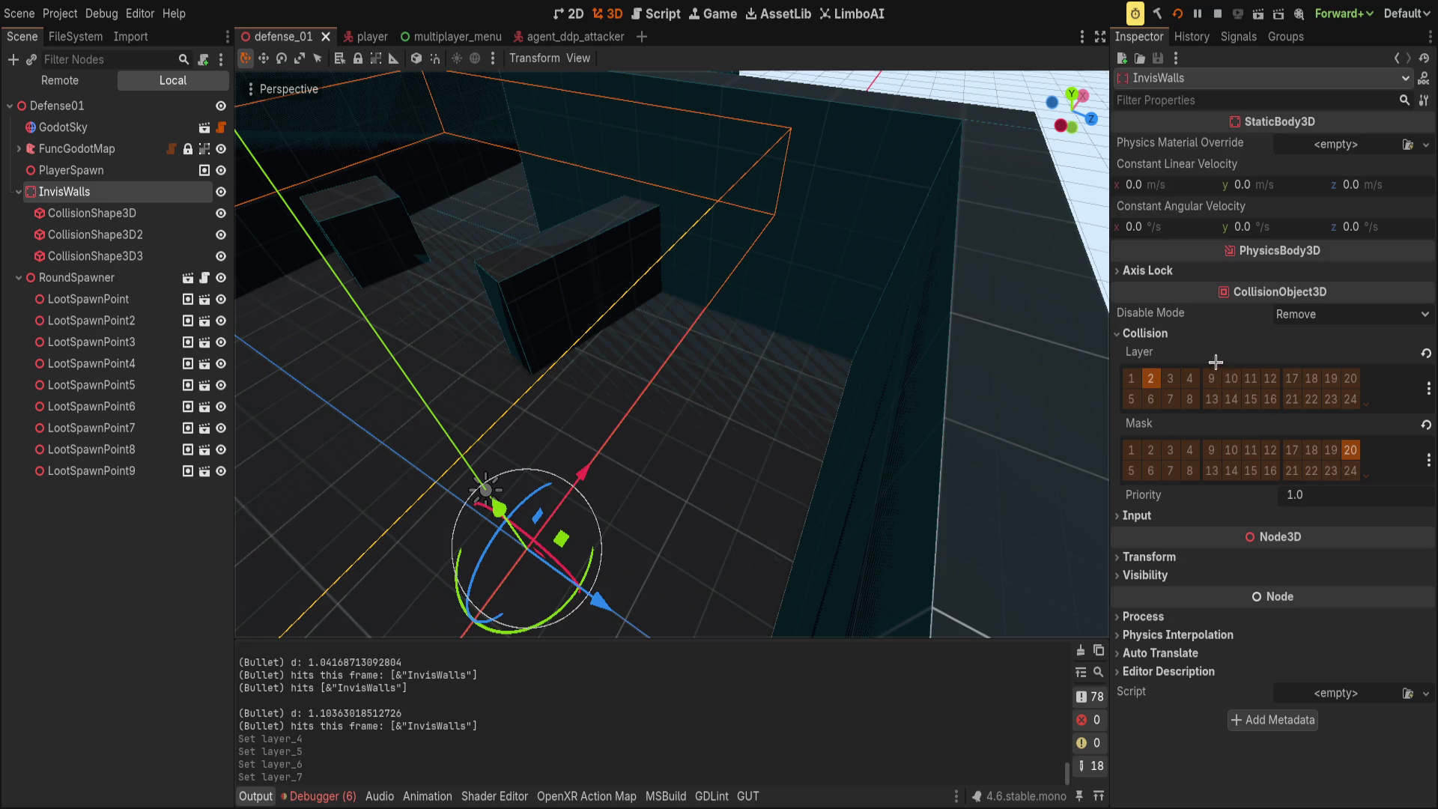
# - Remove InvisWalls from collision layer 2 and save the defense_01 scene
pyautogui.moveTo(869, 335)
pyautogui.mouseDown()
pyautogui.moveTo(824, 389)
pyautogui.moveTo(861, 359)
pyautogui.mouseUp()
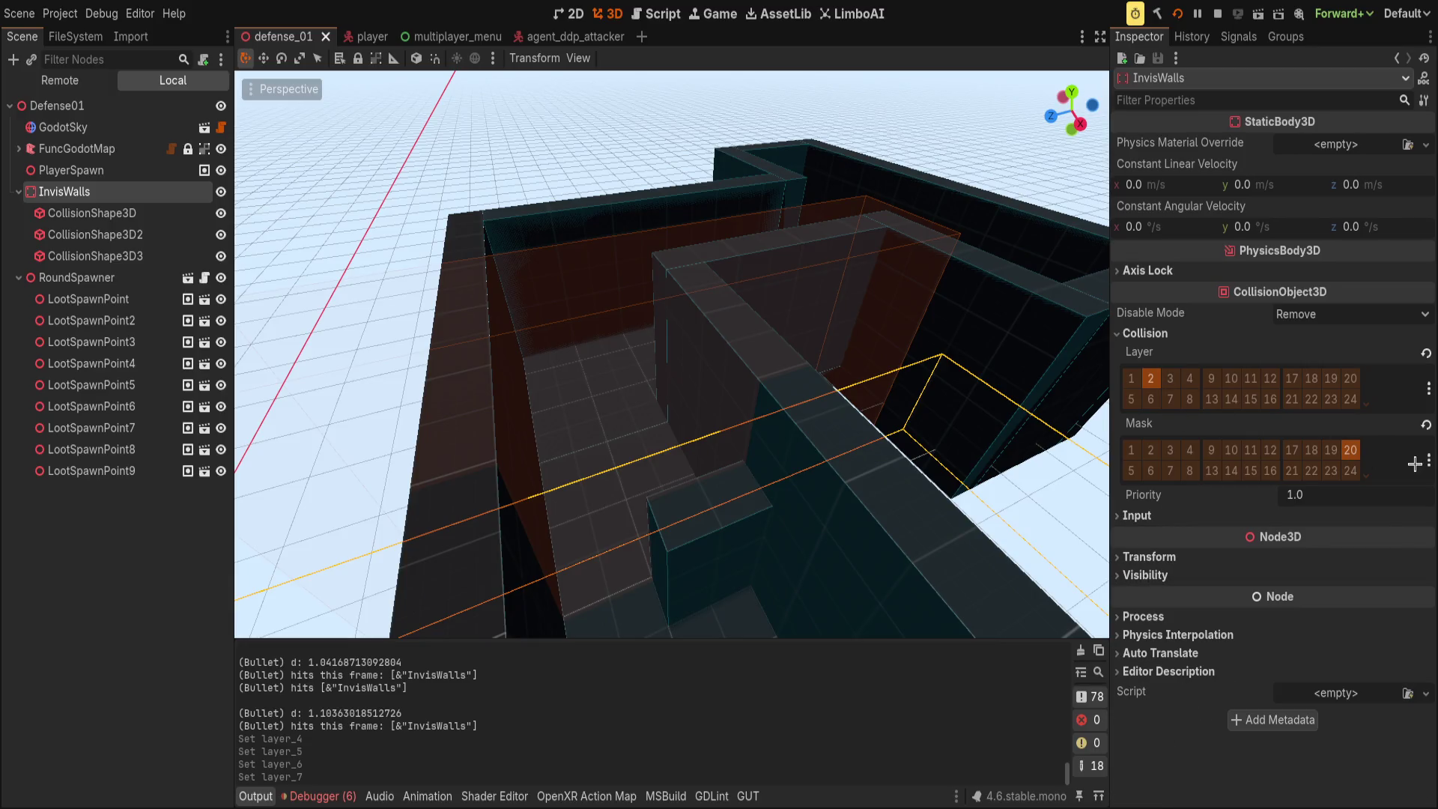
pyautogui.click(1151, 378)
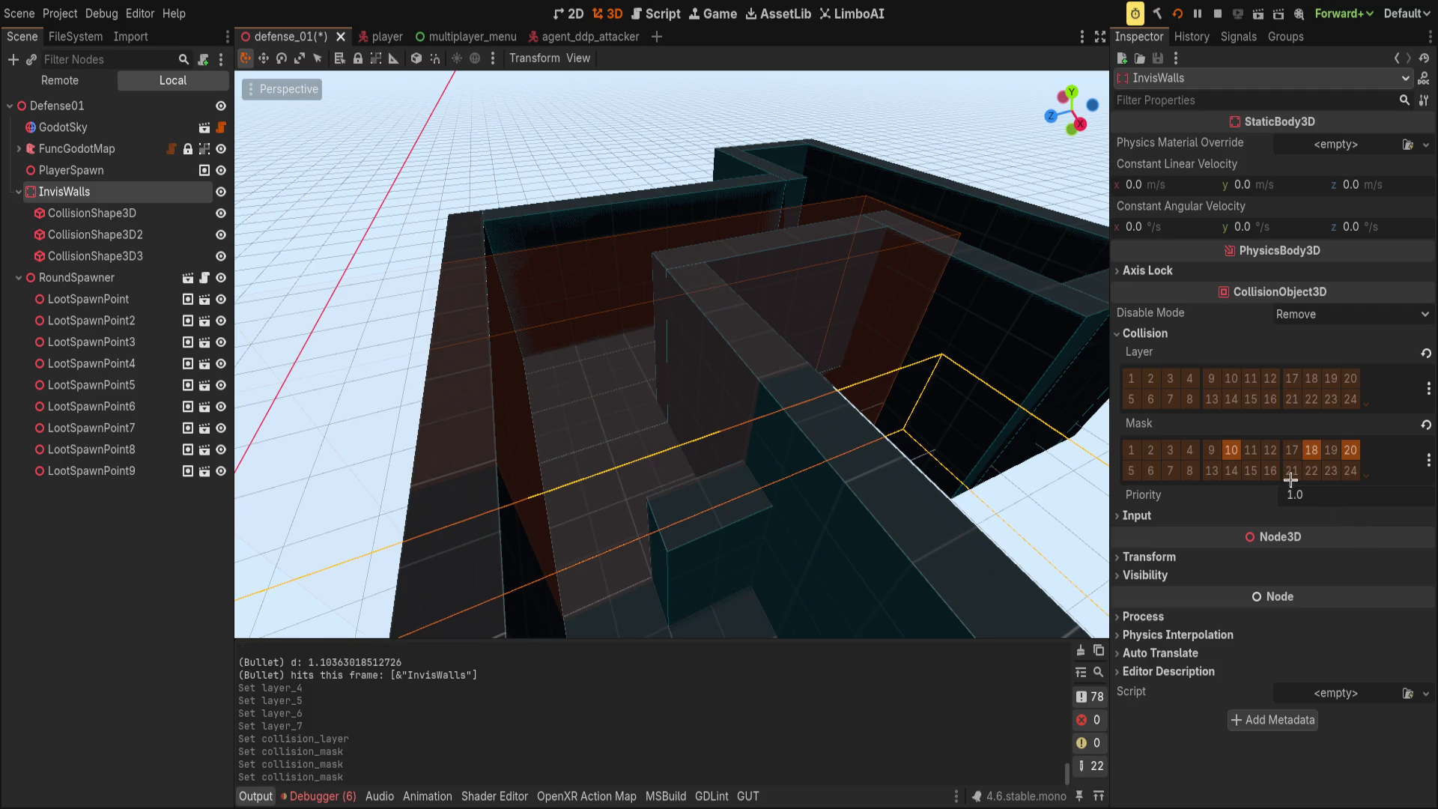
pyautogui.hotkey('ctrl', 's')
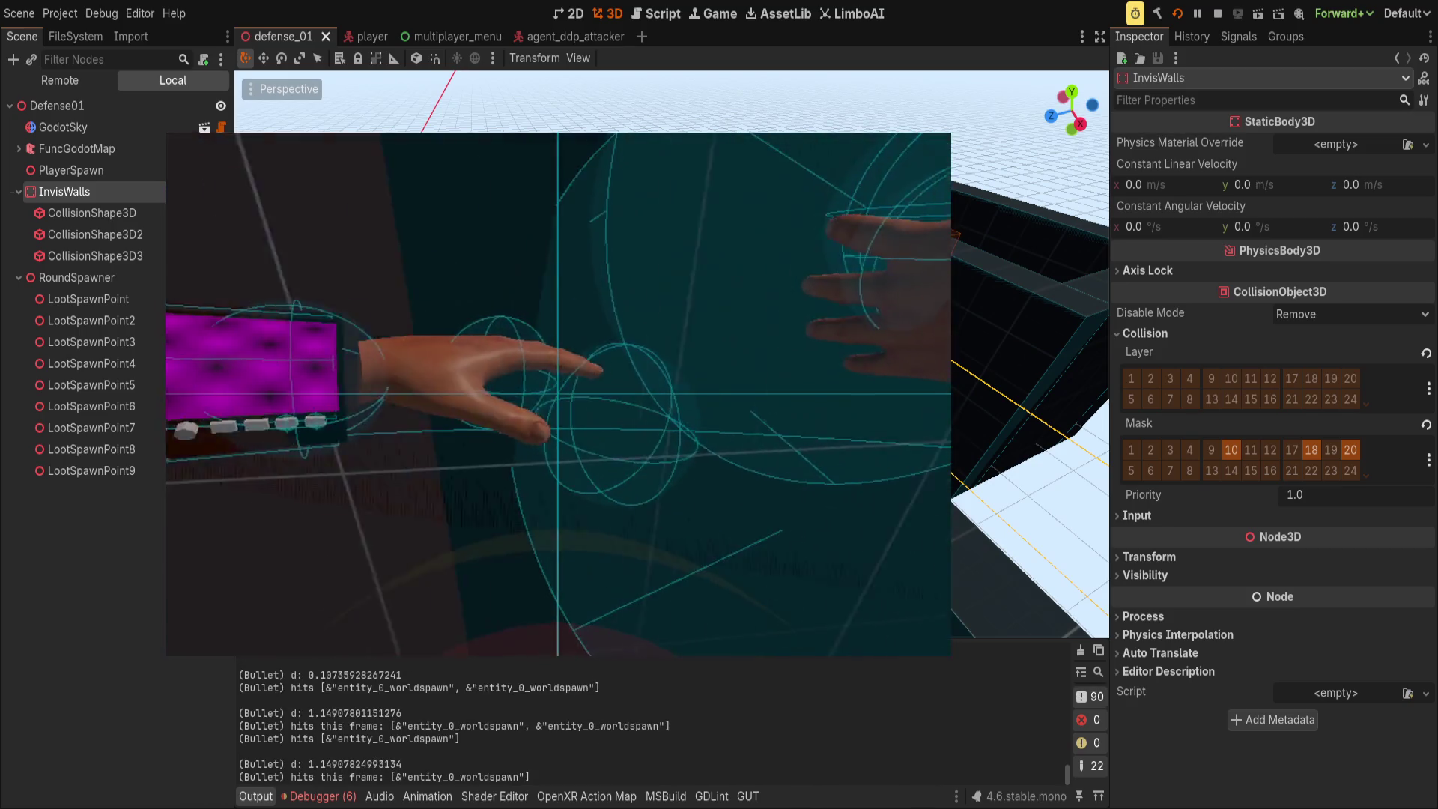
# - Relaunch the game to test the collision change, stop it, then select InvisWalls
pyautogui.press('F5')
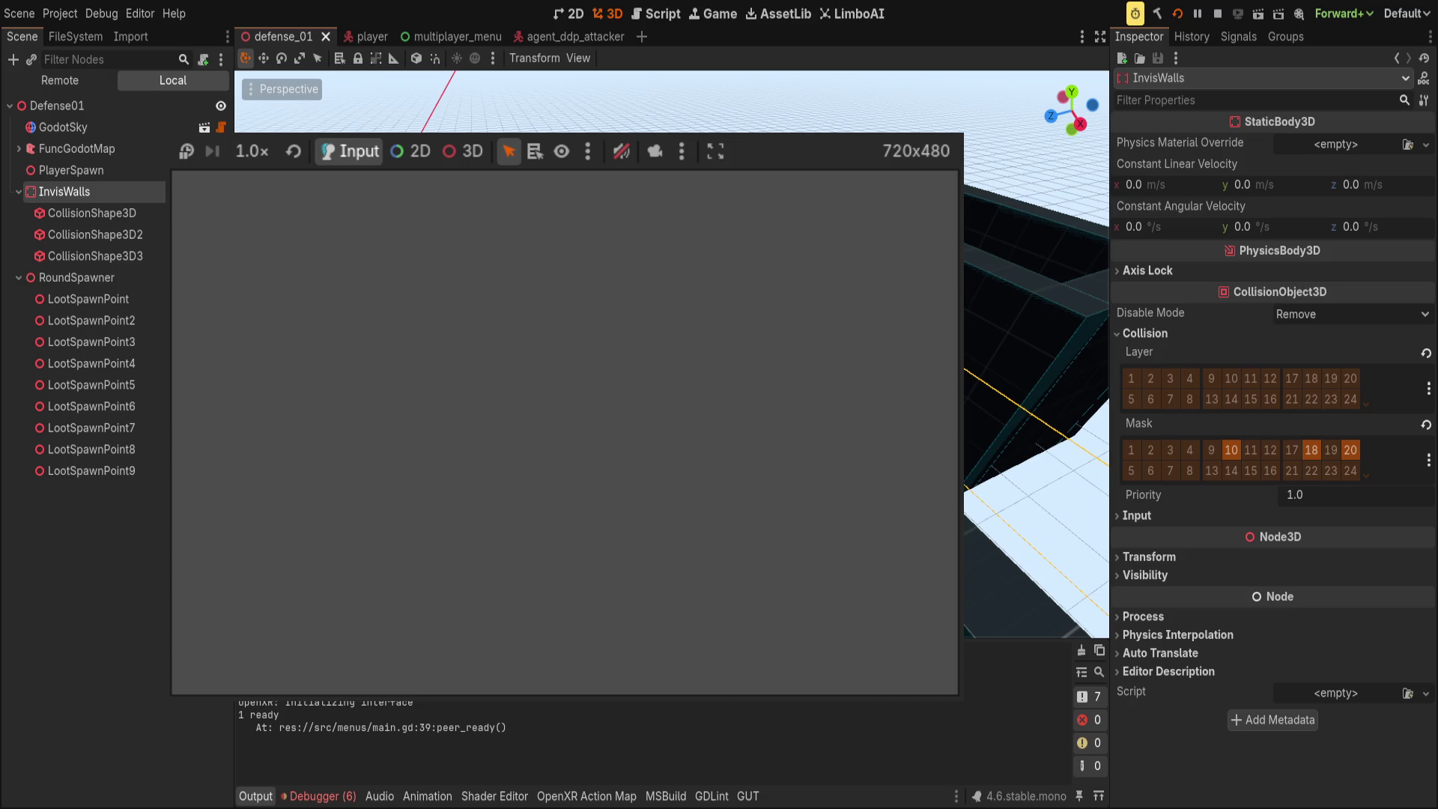
pyautogui.press('F8')
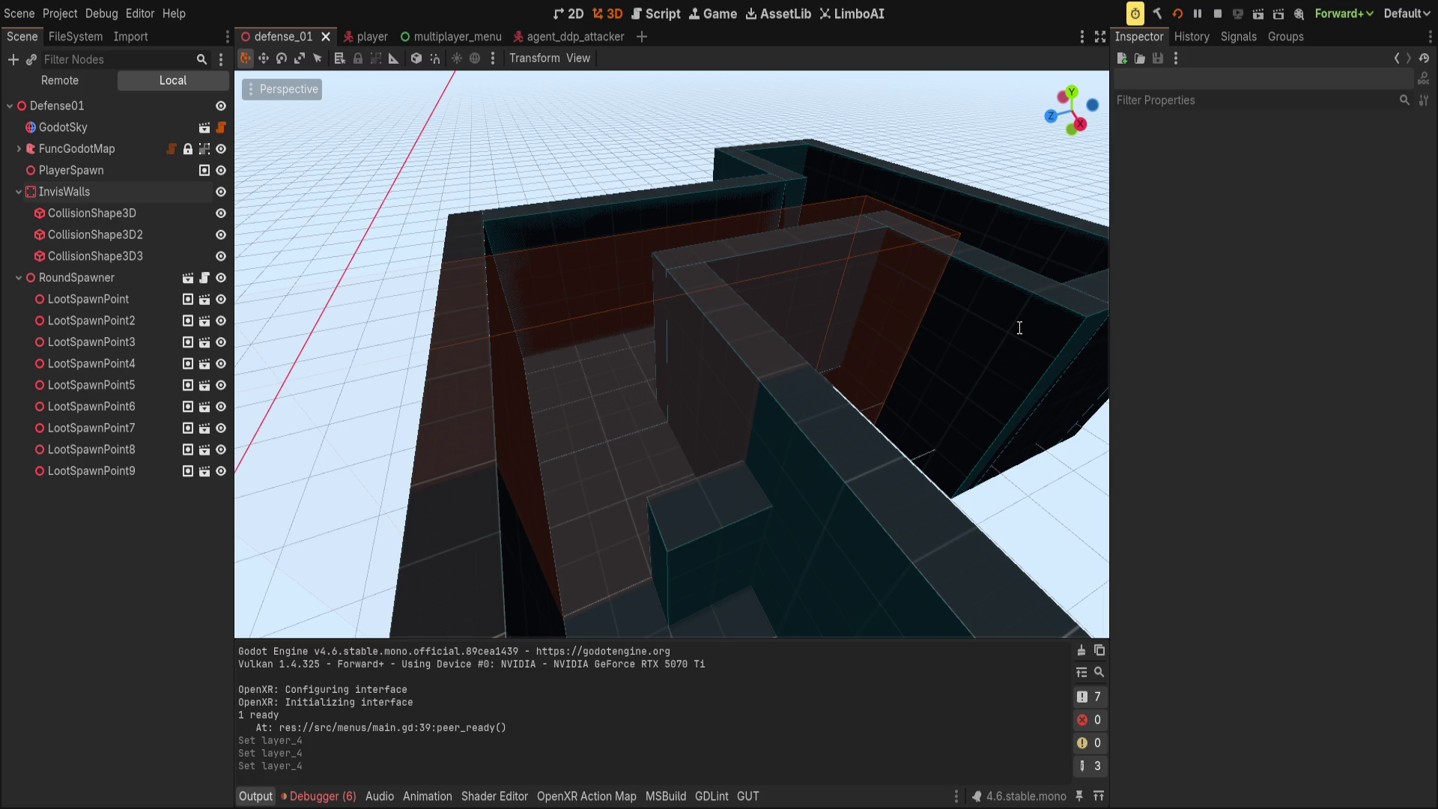
pyautogui.click(135, 191)
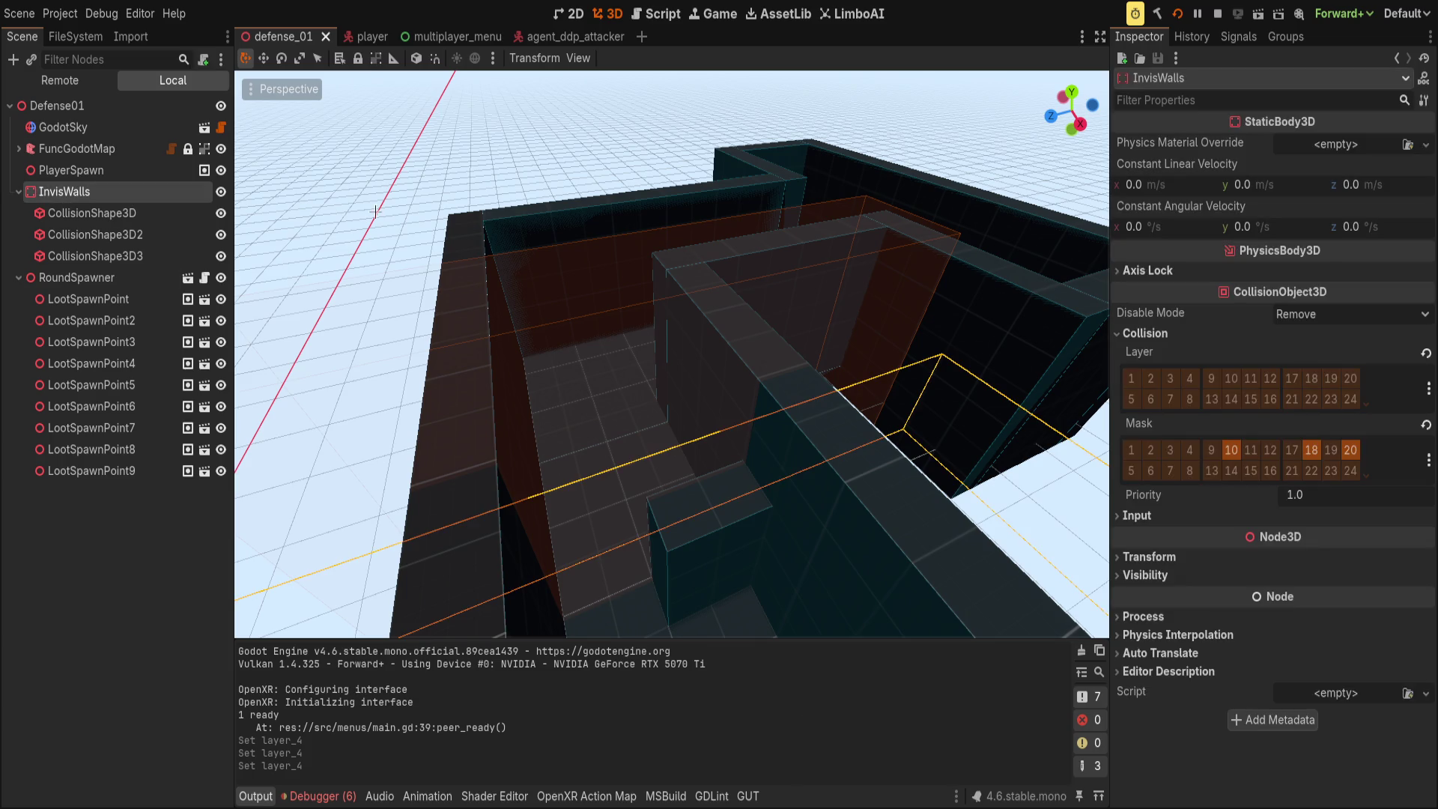
# - Put InvisWalls on collision layer 4, give the player mask 4, and save the player scene
pyautogui.click(1190, 378)
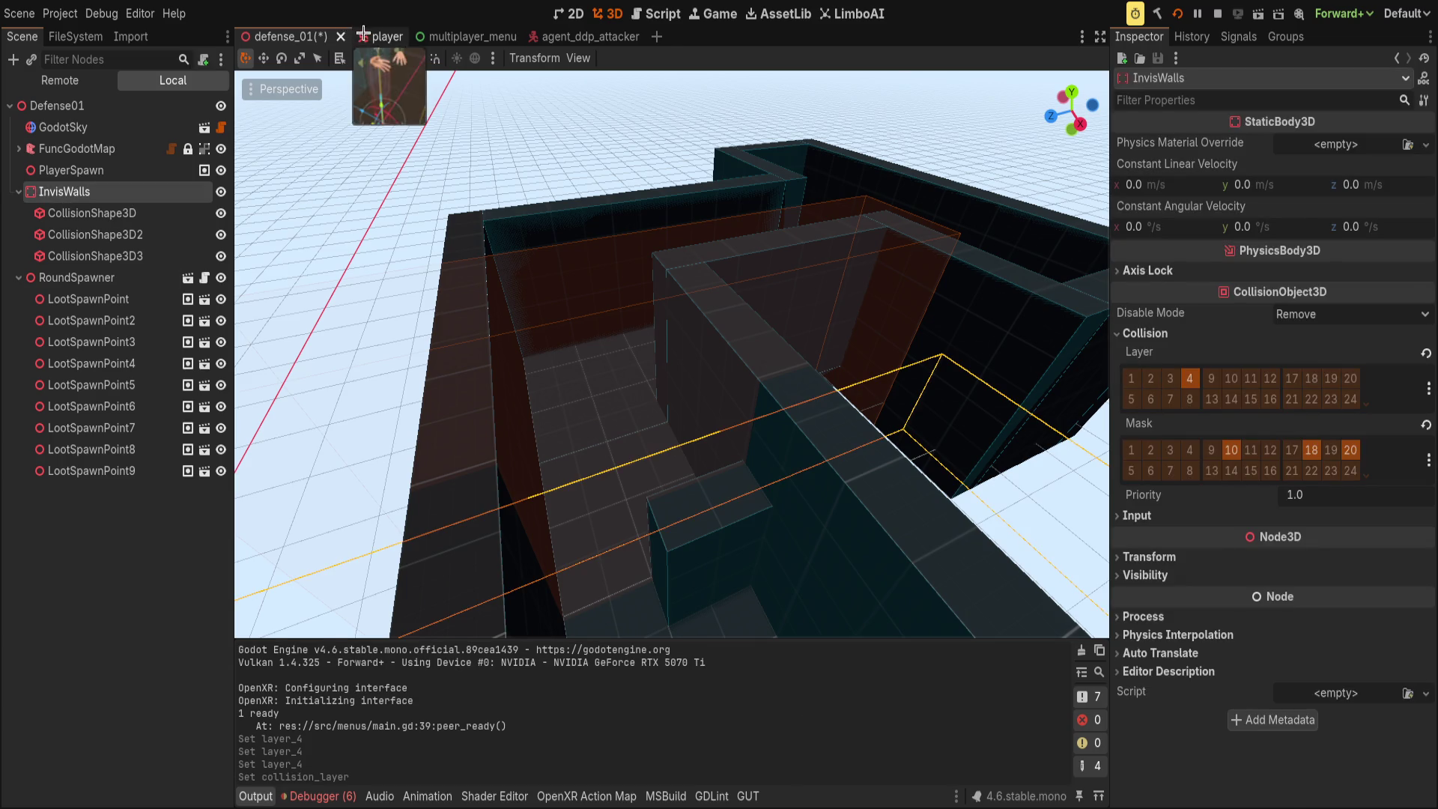
pyautogui.click(364, 36)
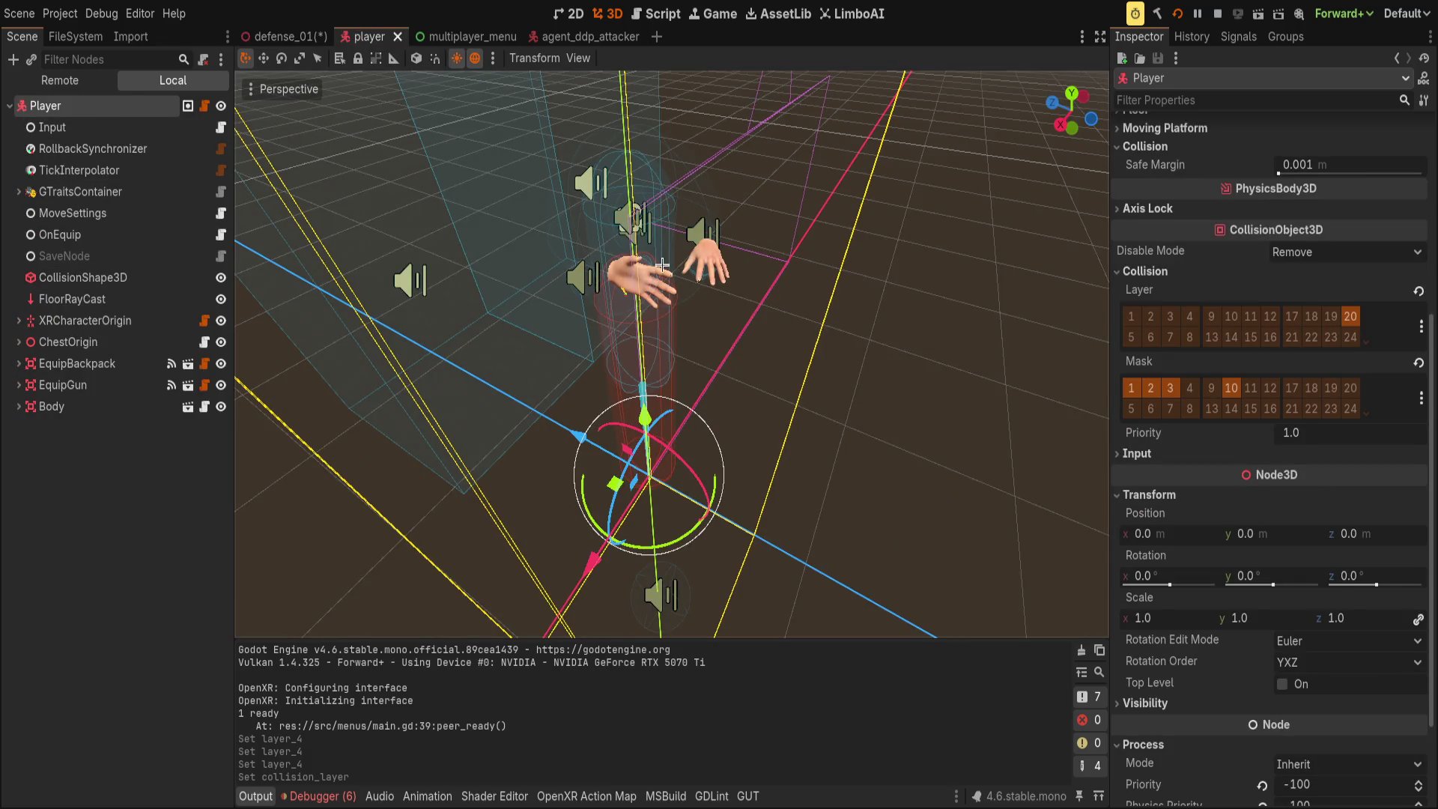
pyautogui.click(1189, 387)
pyautogui.hotkey('ctrl', 's')
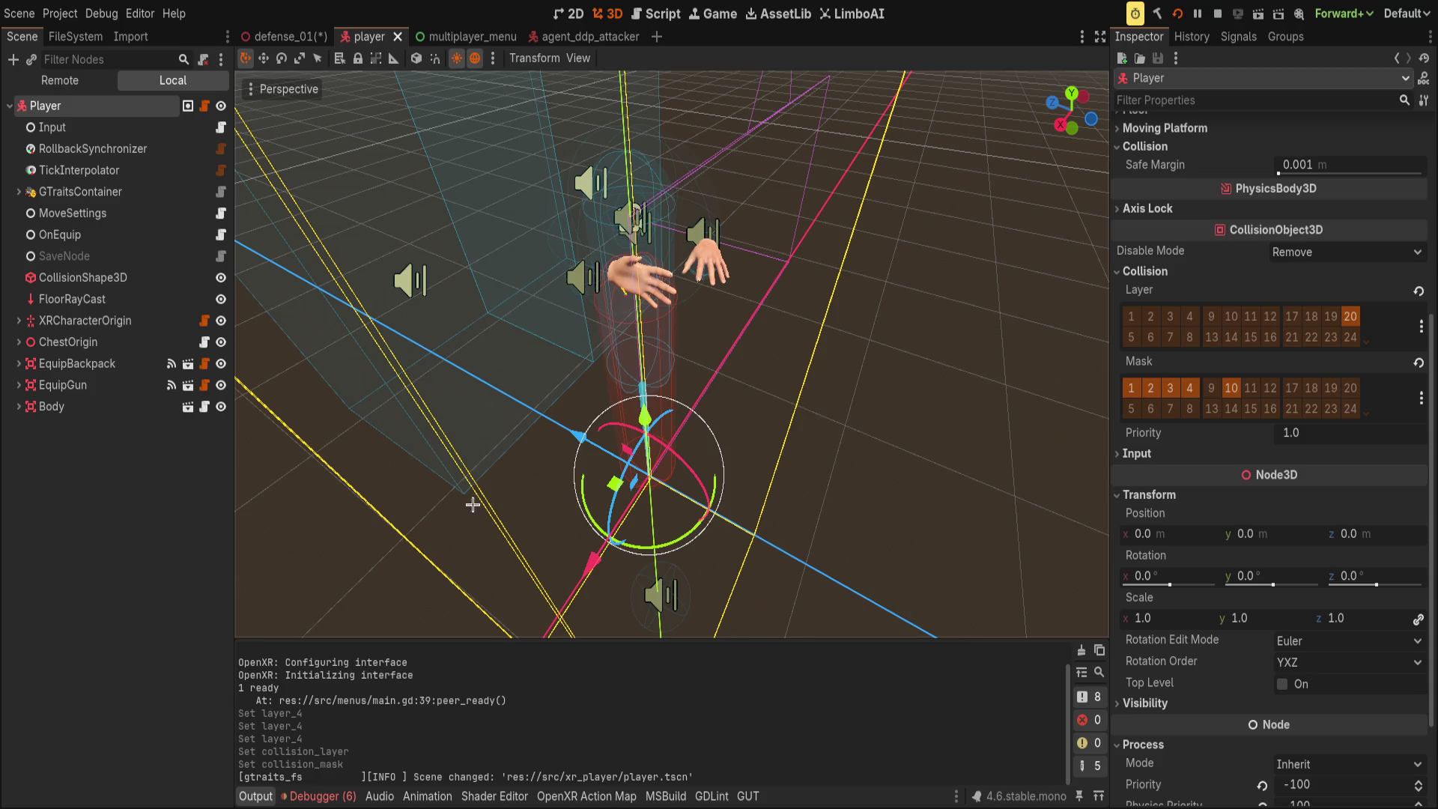
# - Save the defense_01 scene and stop the running test game
pyautogui.click(268, 36)
pyautogui.hotkey('ctrl', 's')
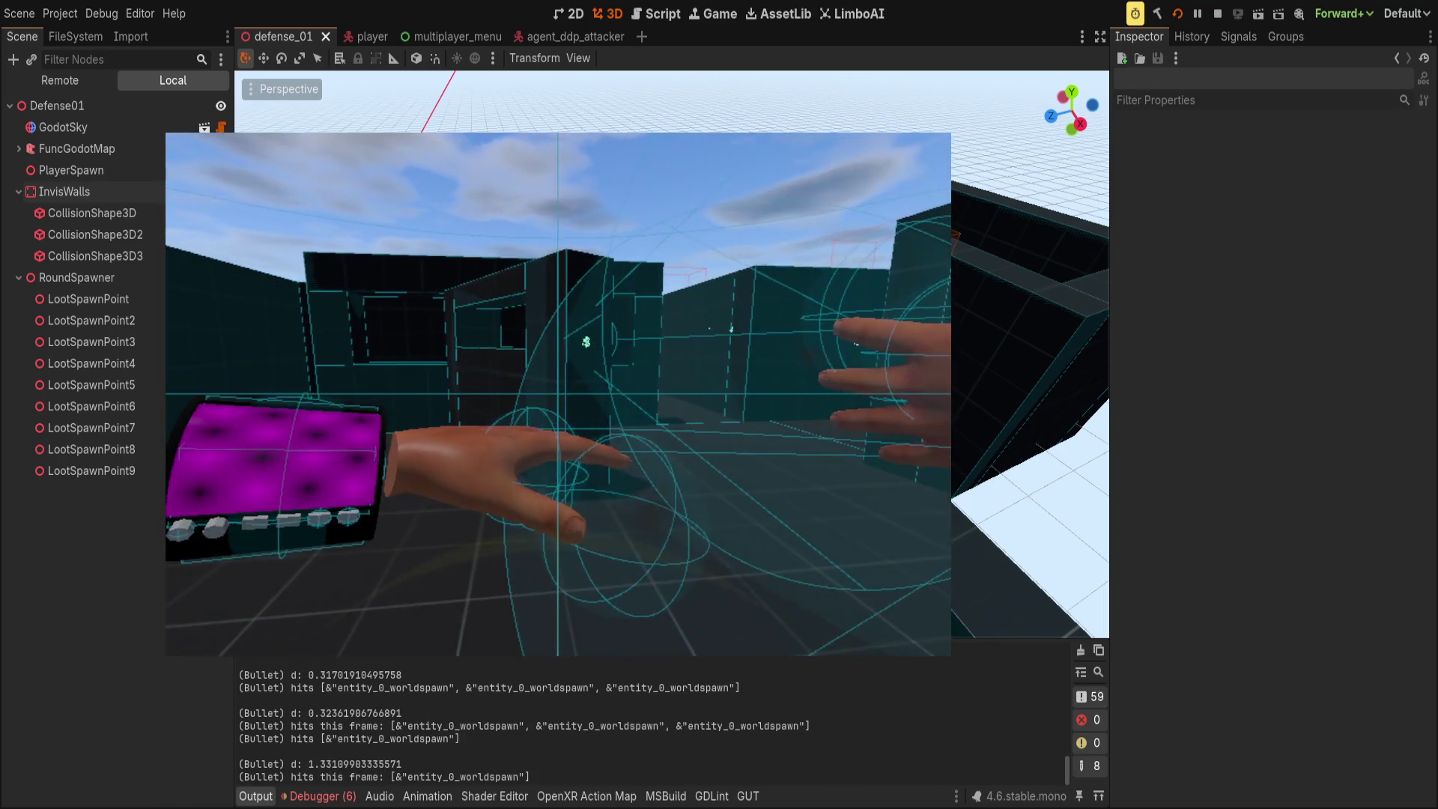
pyautogui.press('F8')
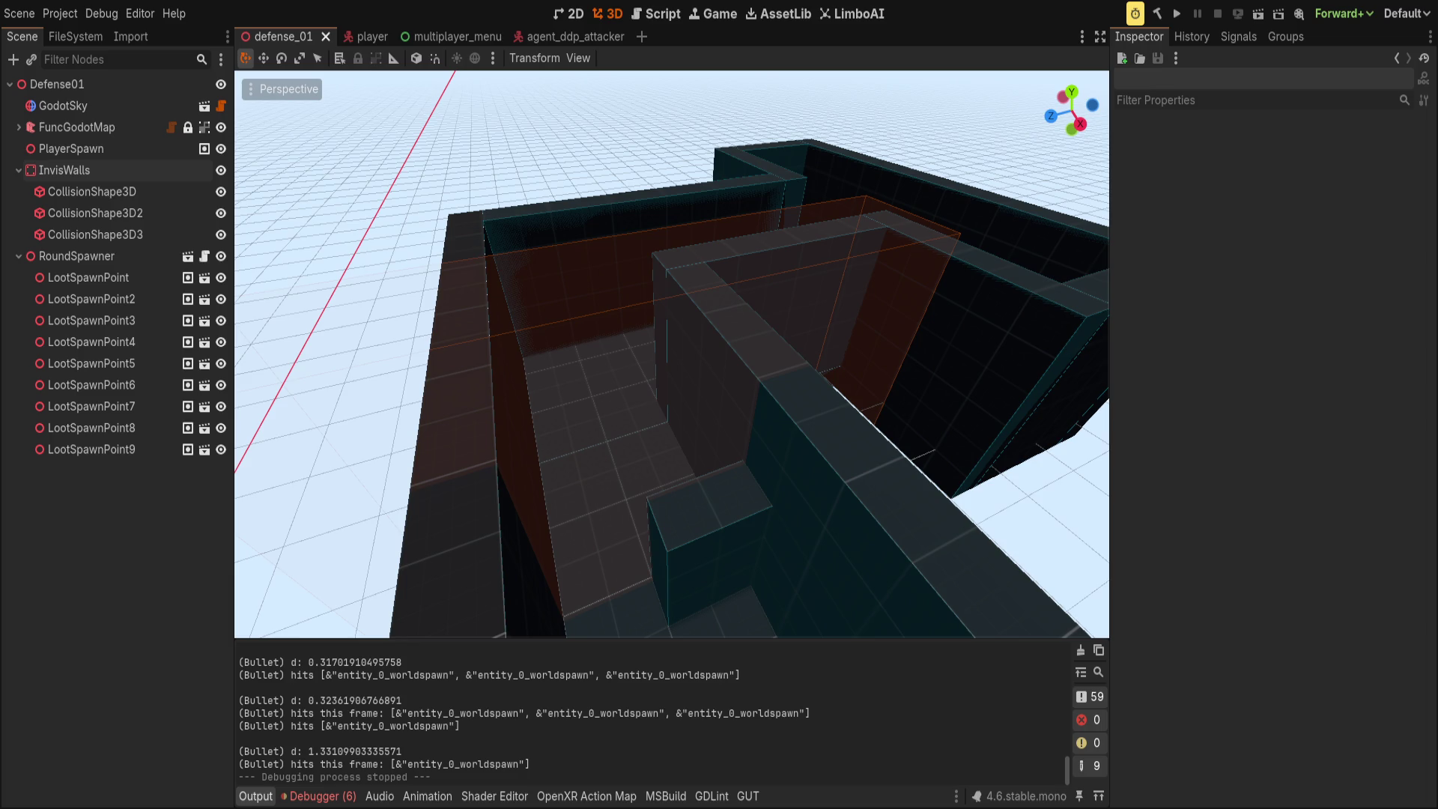
# - Switch over to the Obsidian TODO notes
pyautogui.hotkey('alt', 'Tab')
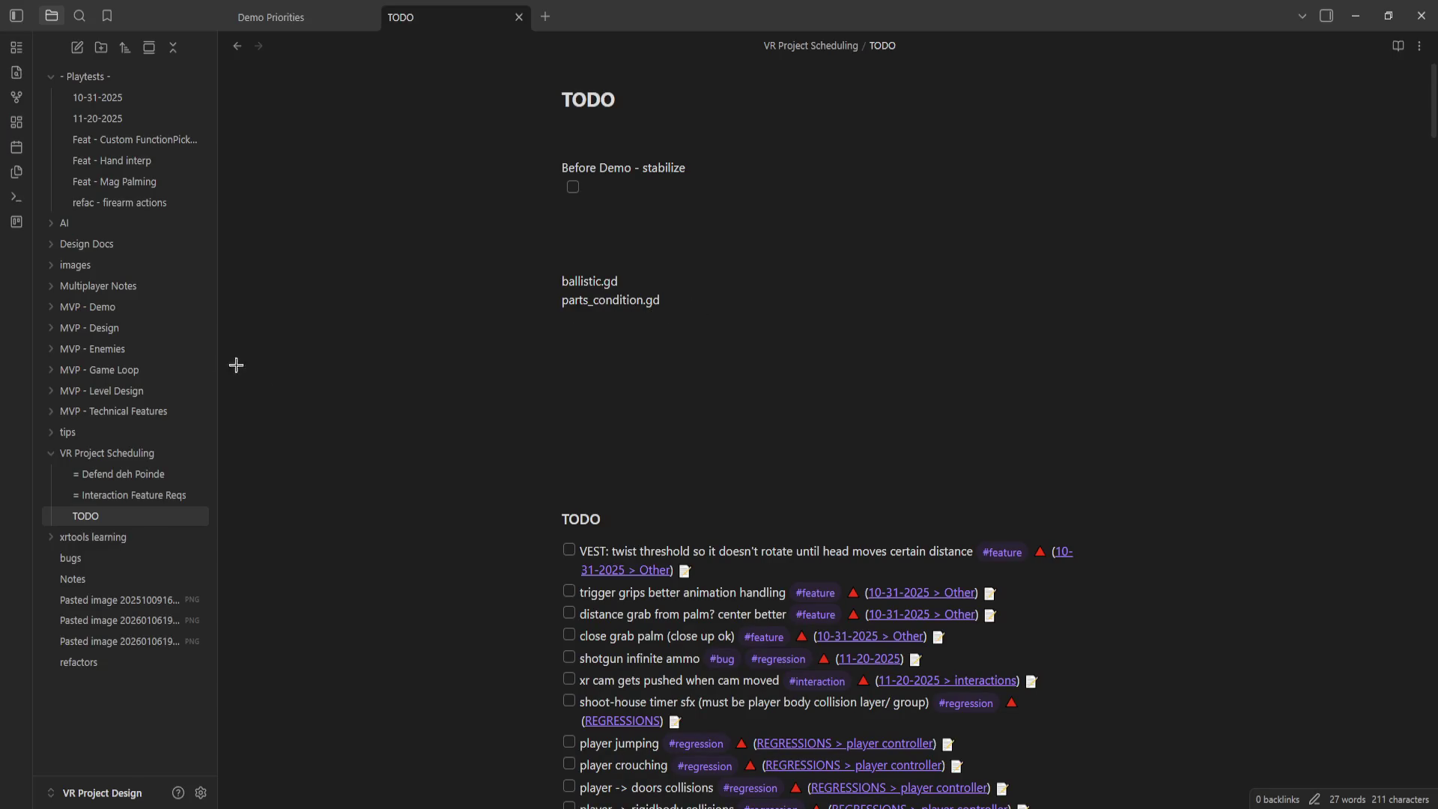
pyautogui.click(163, 475)
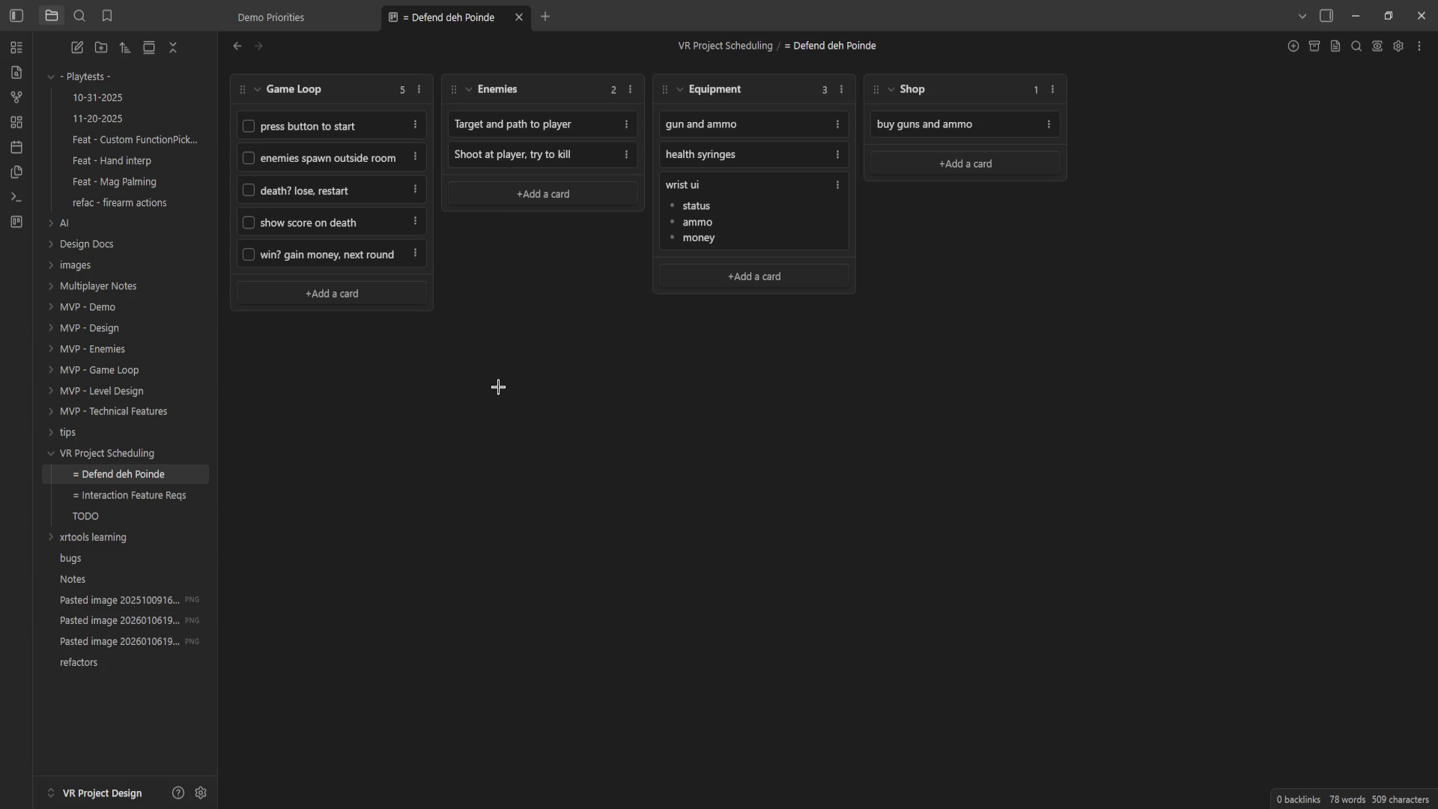
pyautogui.hotkey('alt', 'Tab')
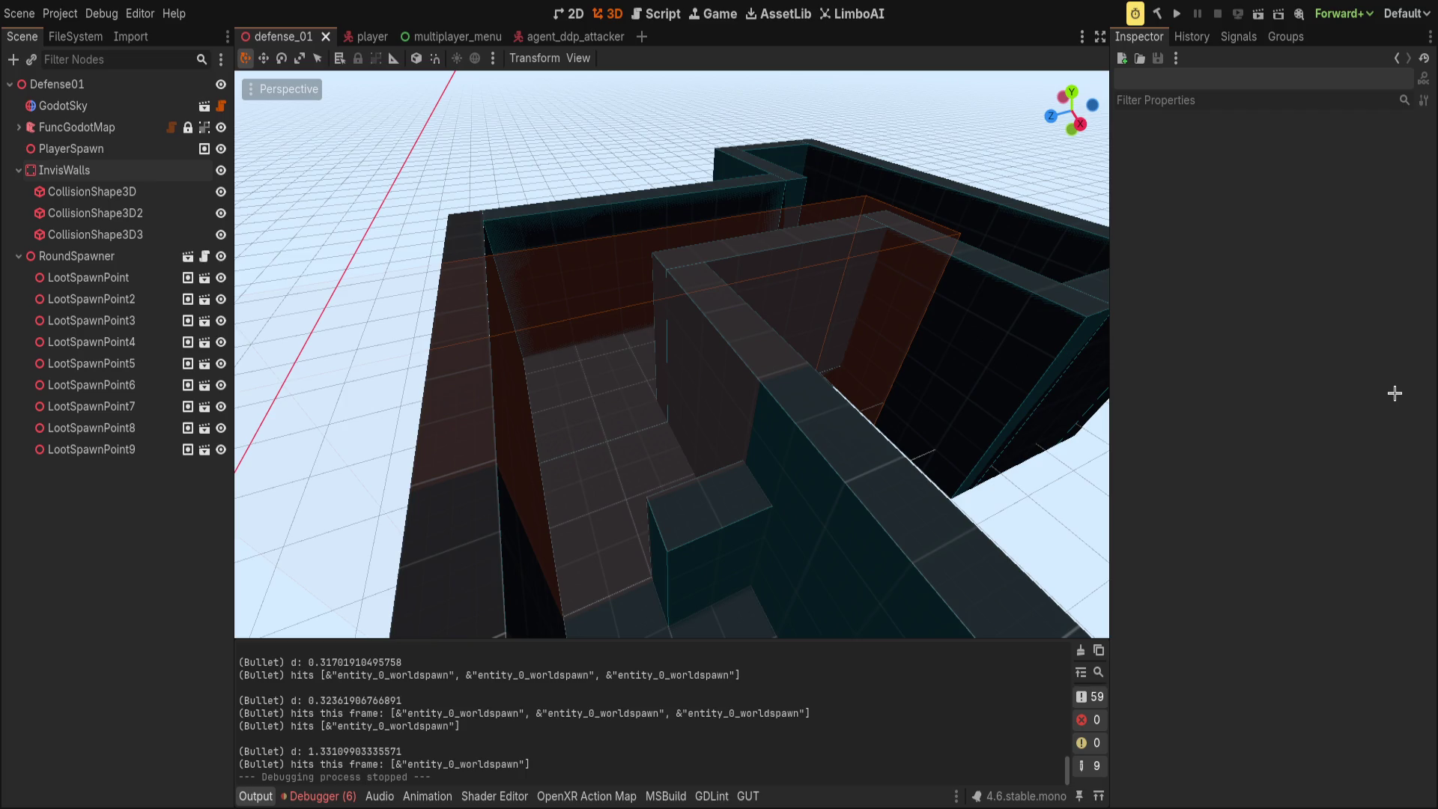
# - Hide the Output panel and fly the view through the walled corridors for an overhead look
pyautogui.moveTo(1011, 397); pyautogui.dragTo(716, 401)
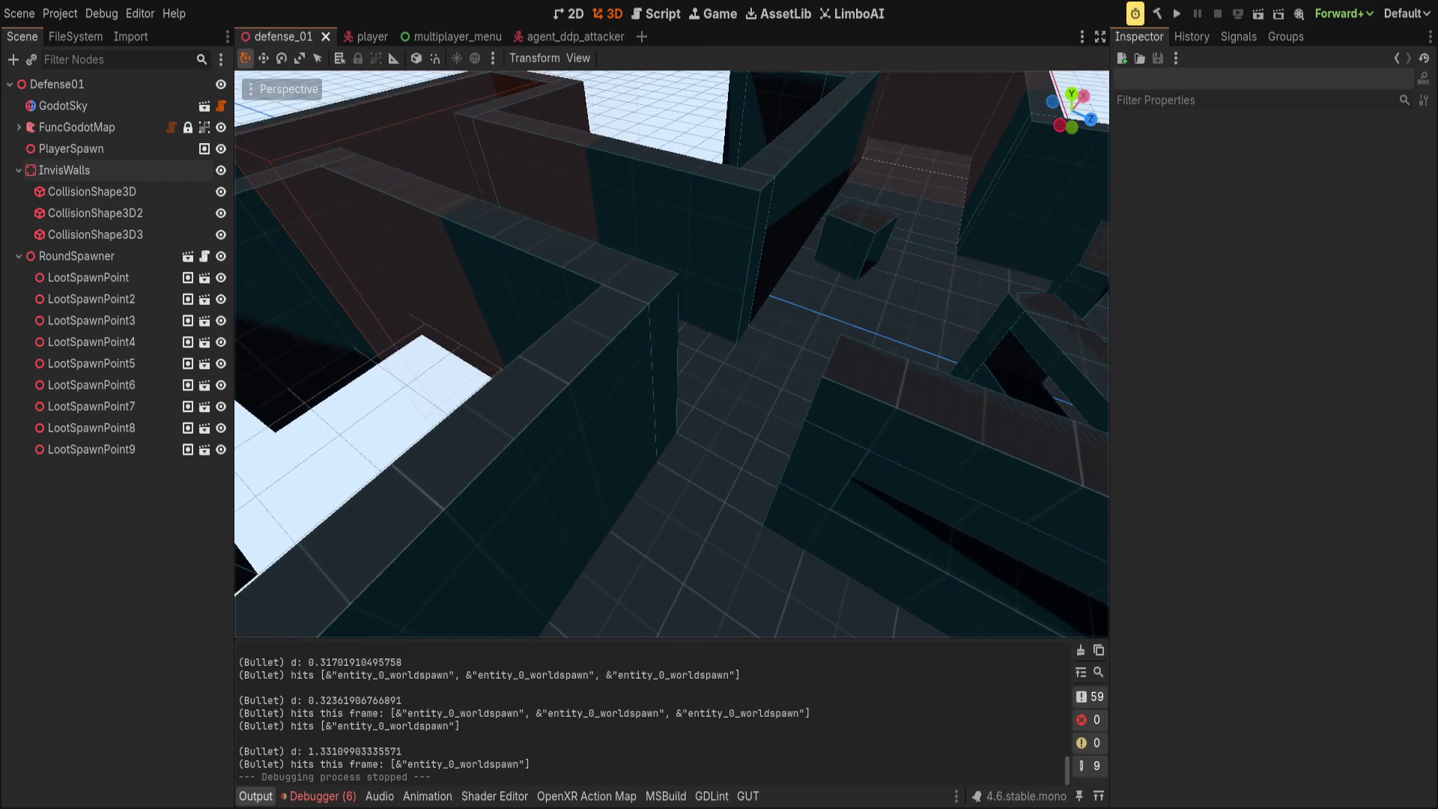
pyautogui.click(255, 796)
pyautogui.press('w')
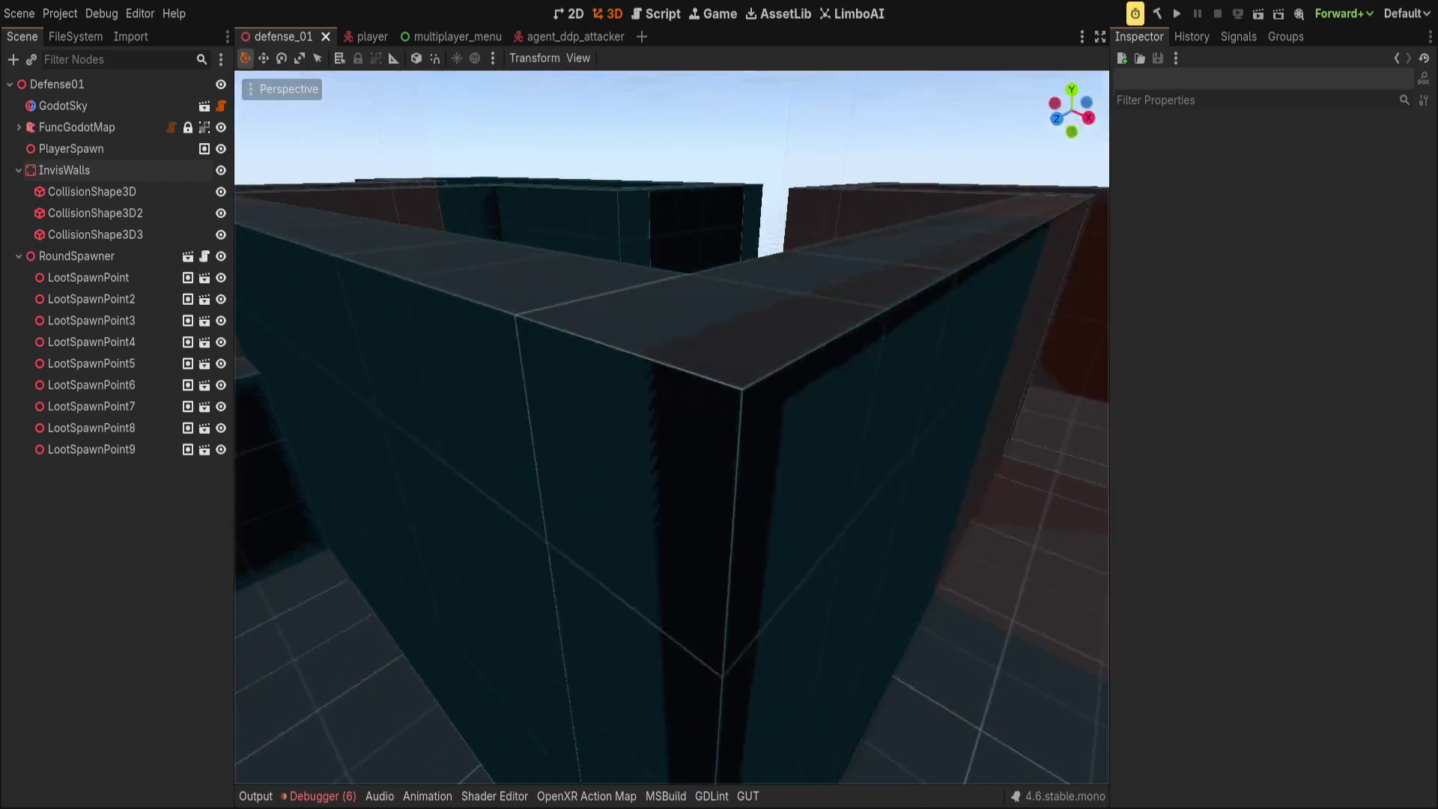
pyautogui.press('w')
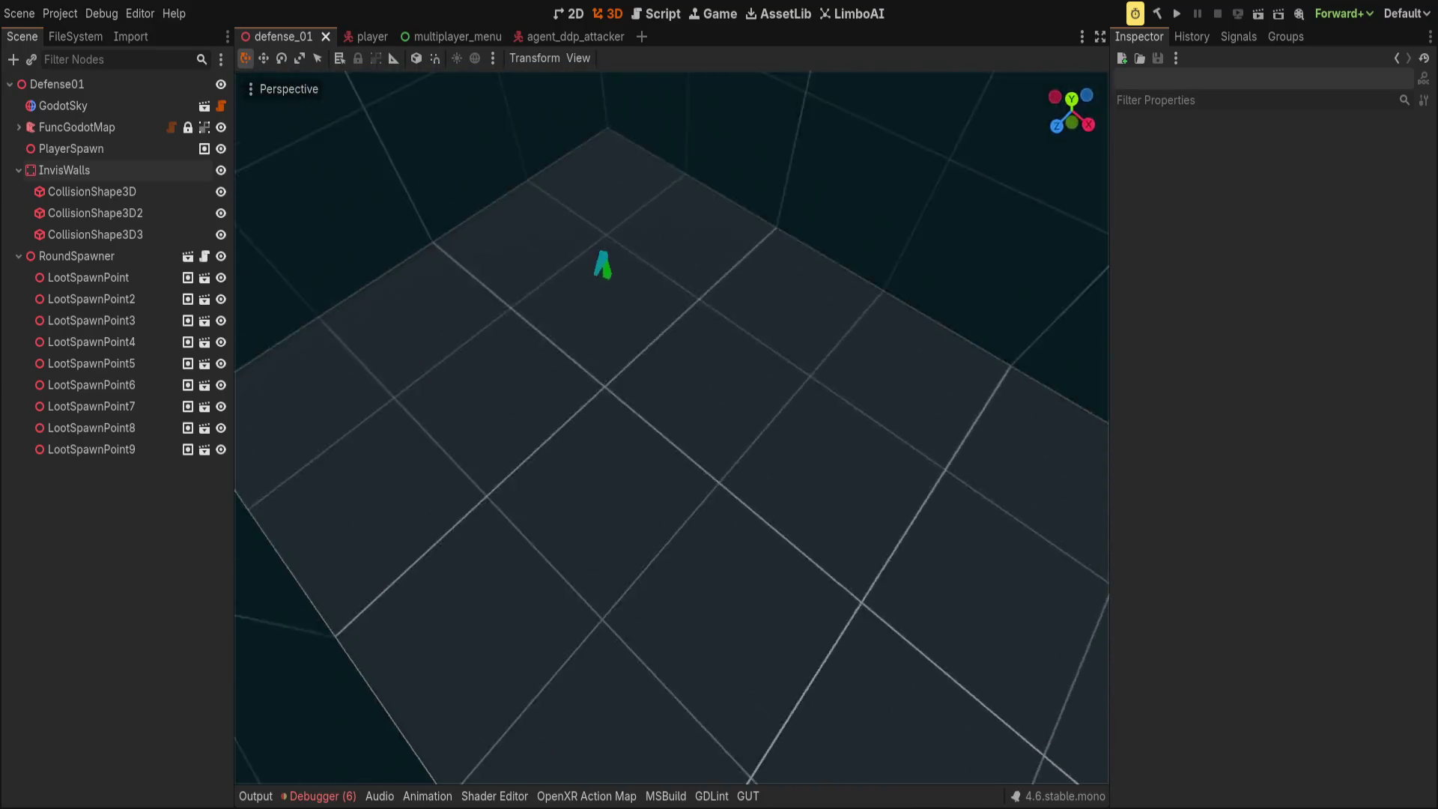
pyautogui.press('s')
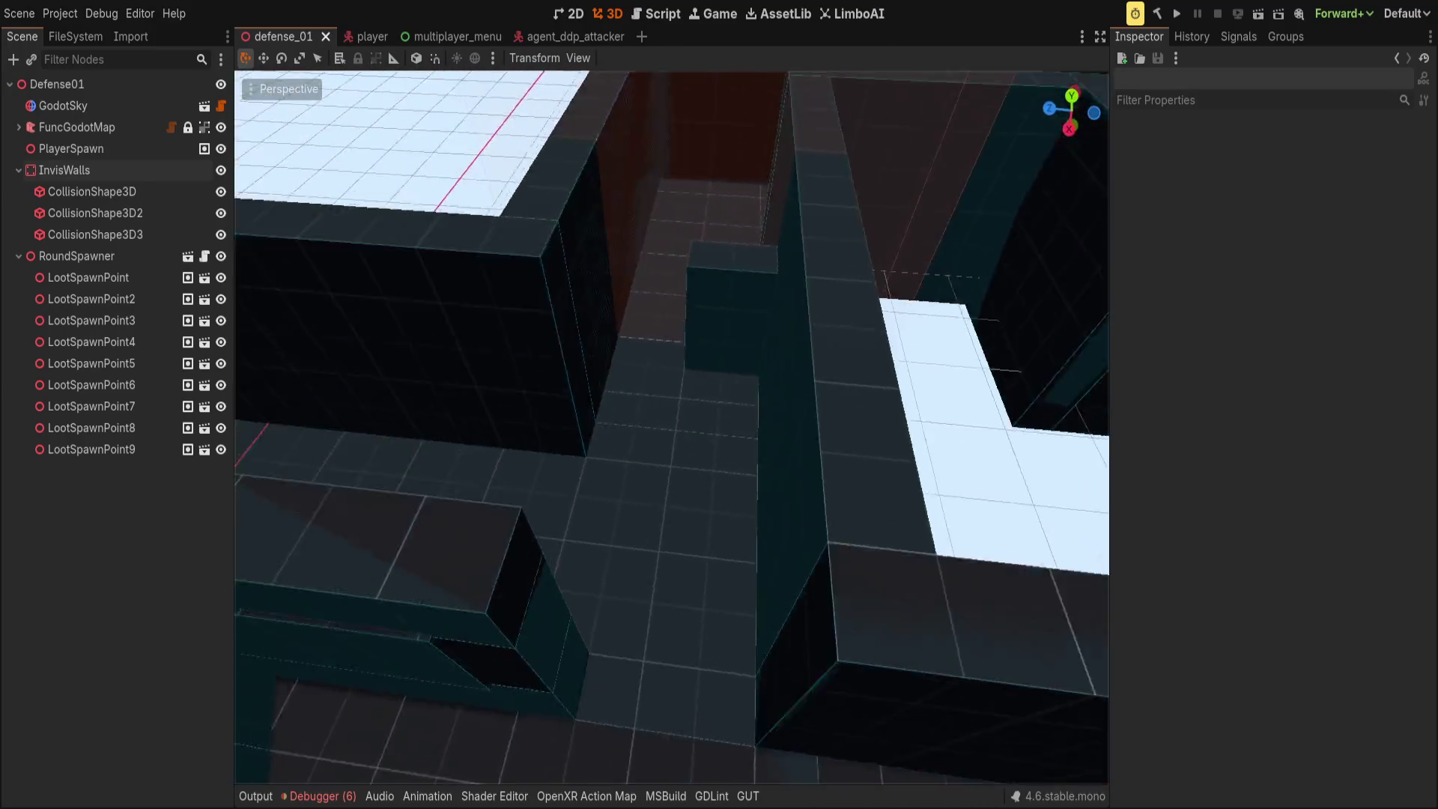
pyautogui.press('w')
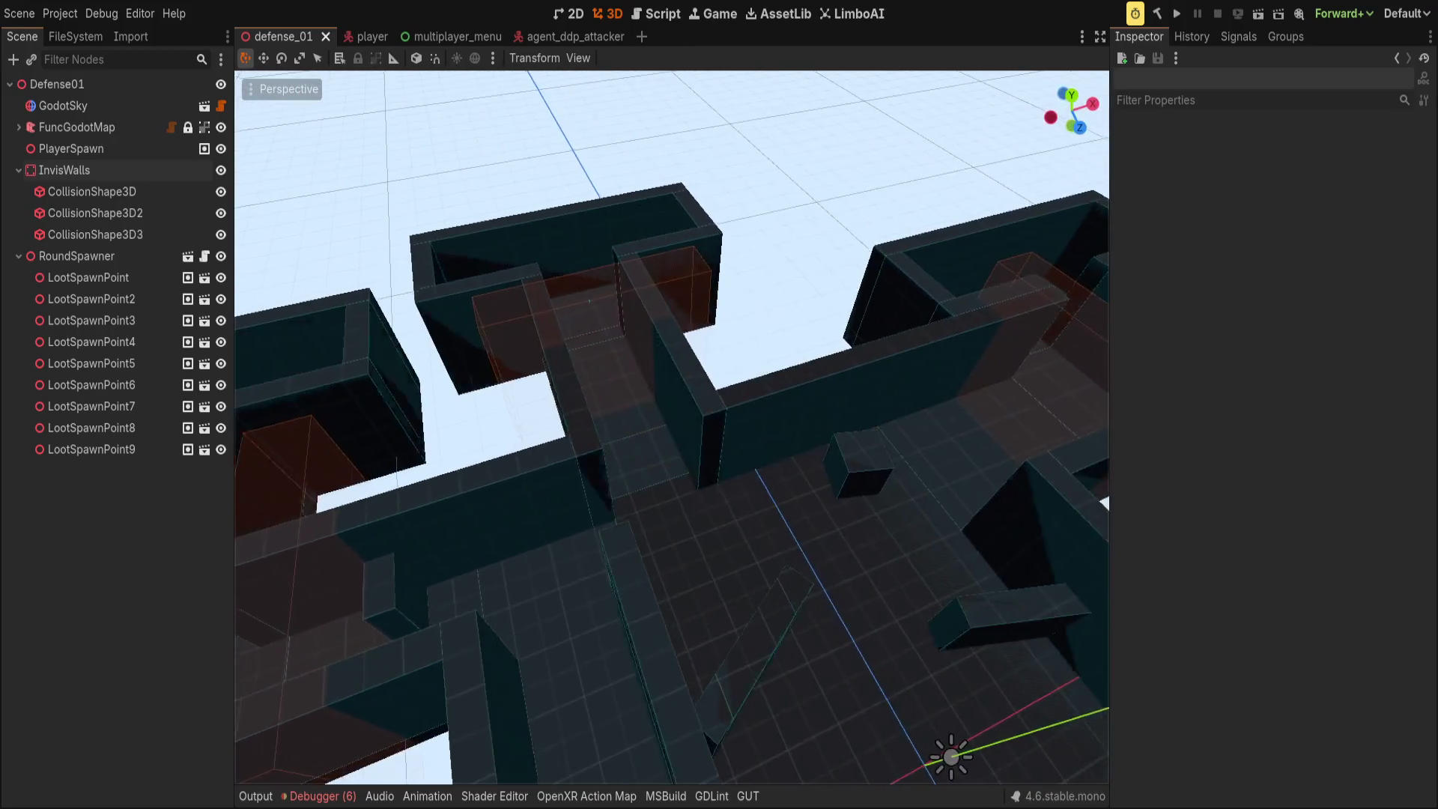
pyautogui.press('d')
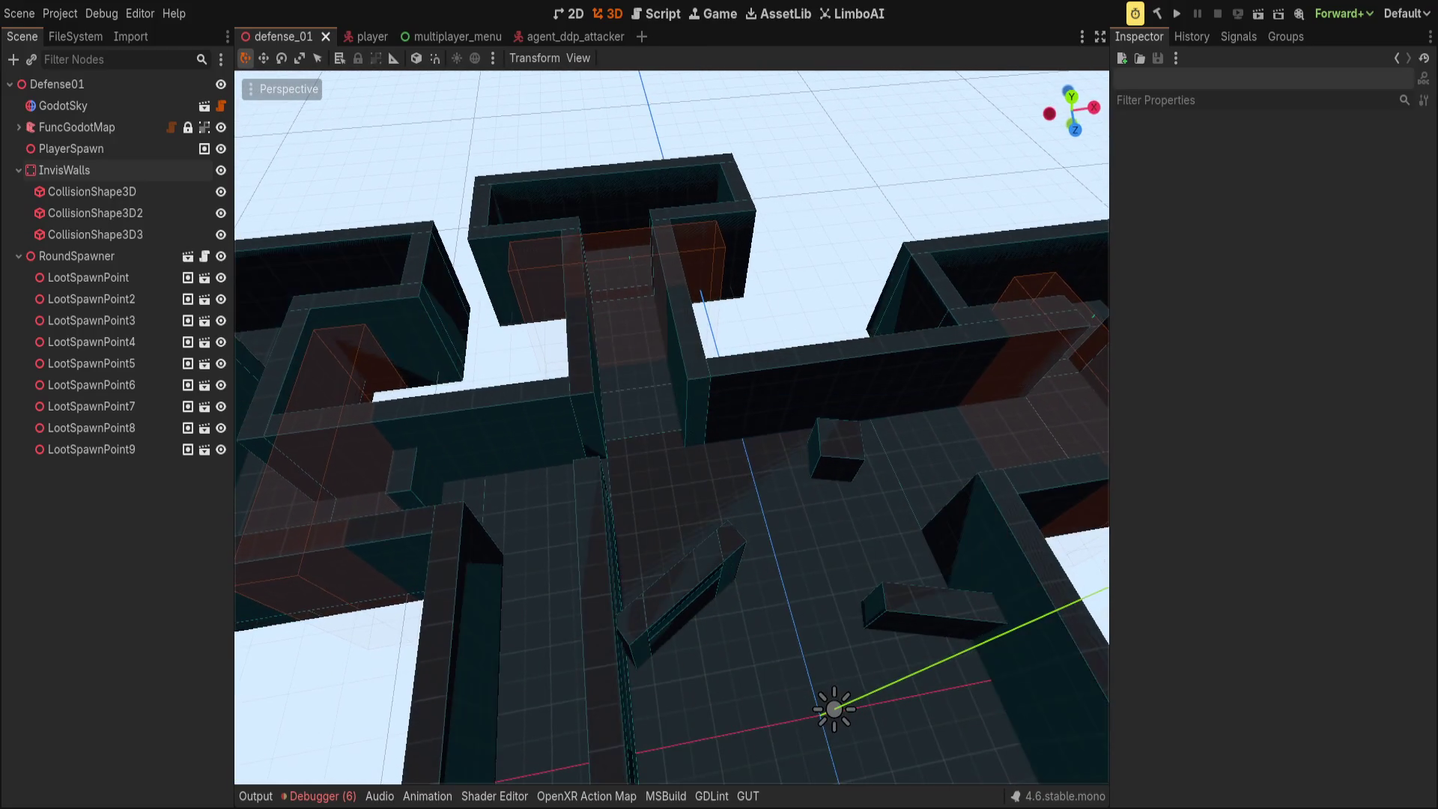
pyautogui.press('s')
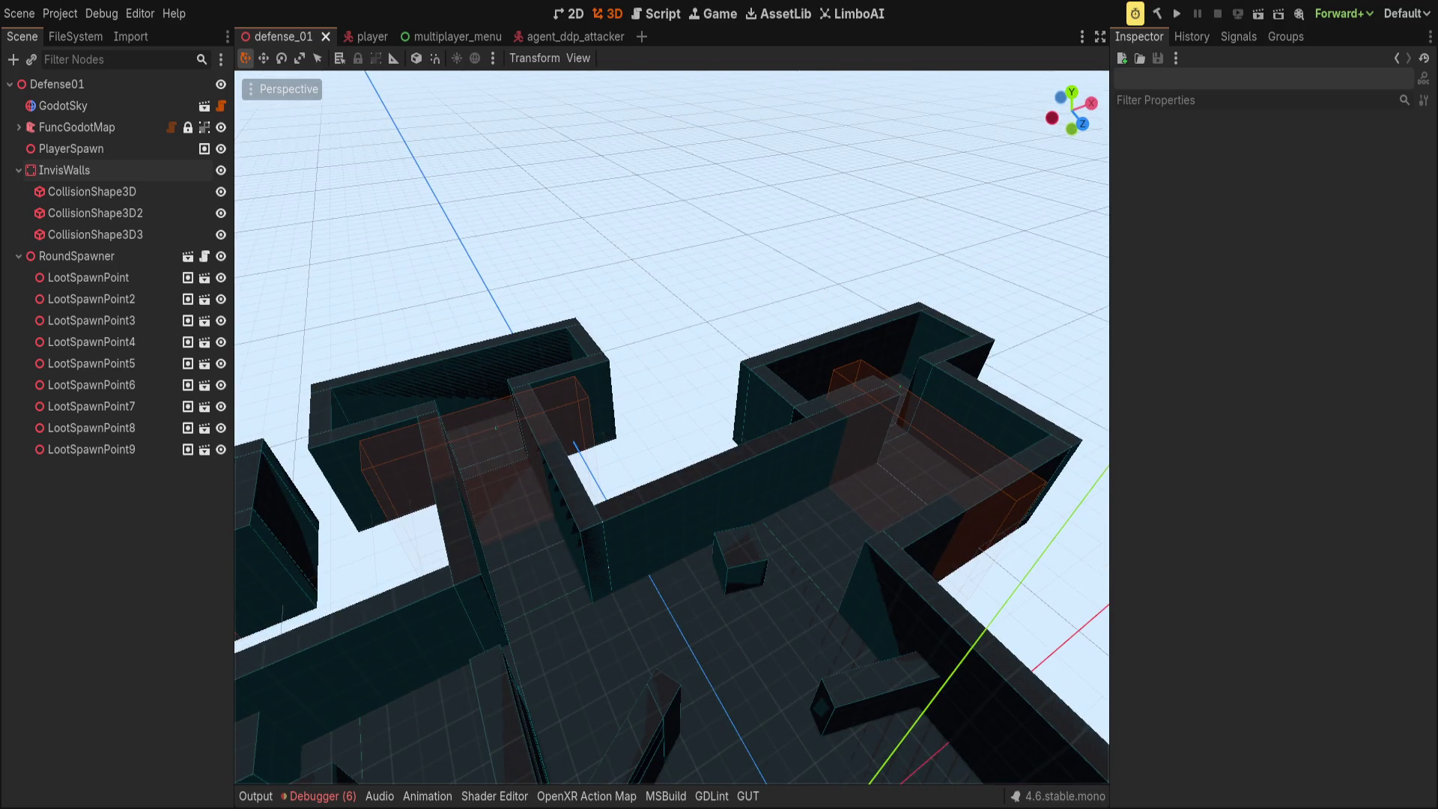
# - In TrenchBroom, select the middle spawnroom brush group
pyautogui.hotkey('alt', 'Tab')
pyautogui.scroll(10, 498, 602)
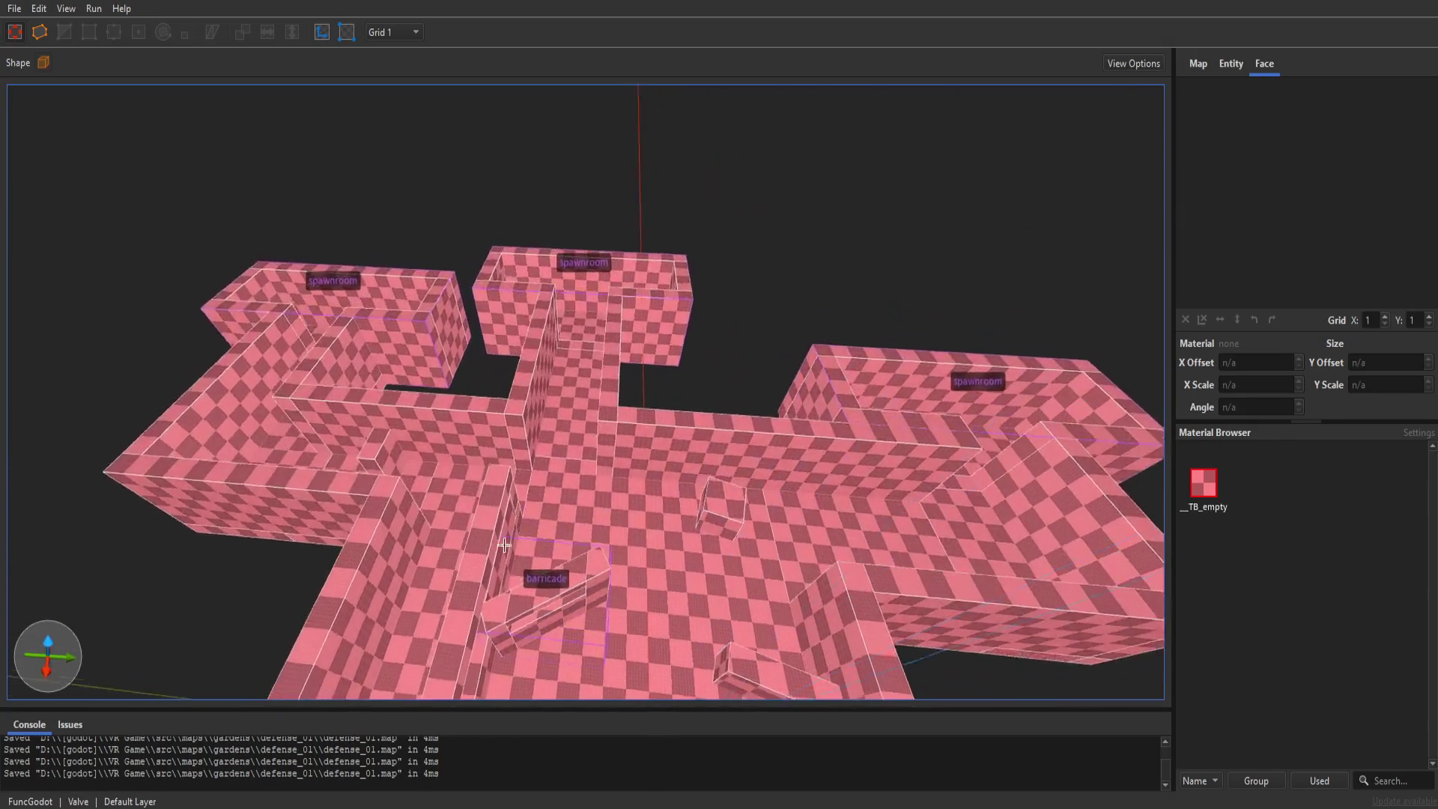
pyautogui.scroll(6, 584, 453)
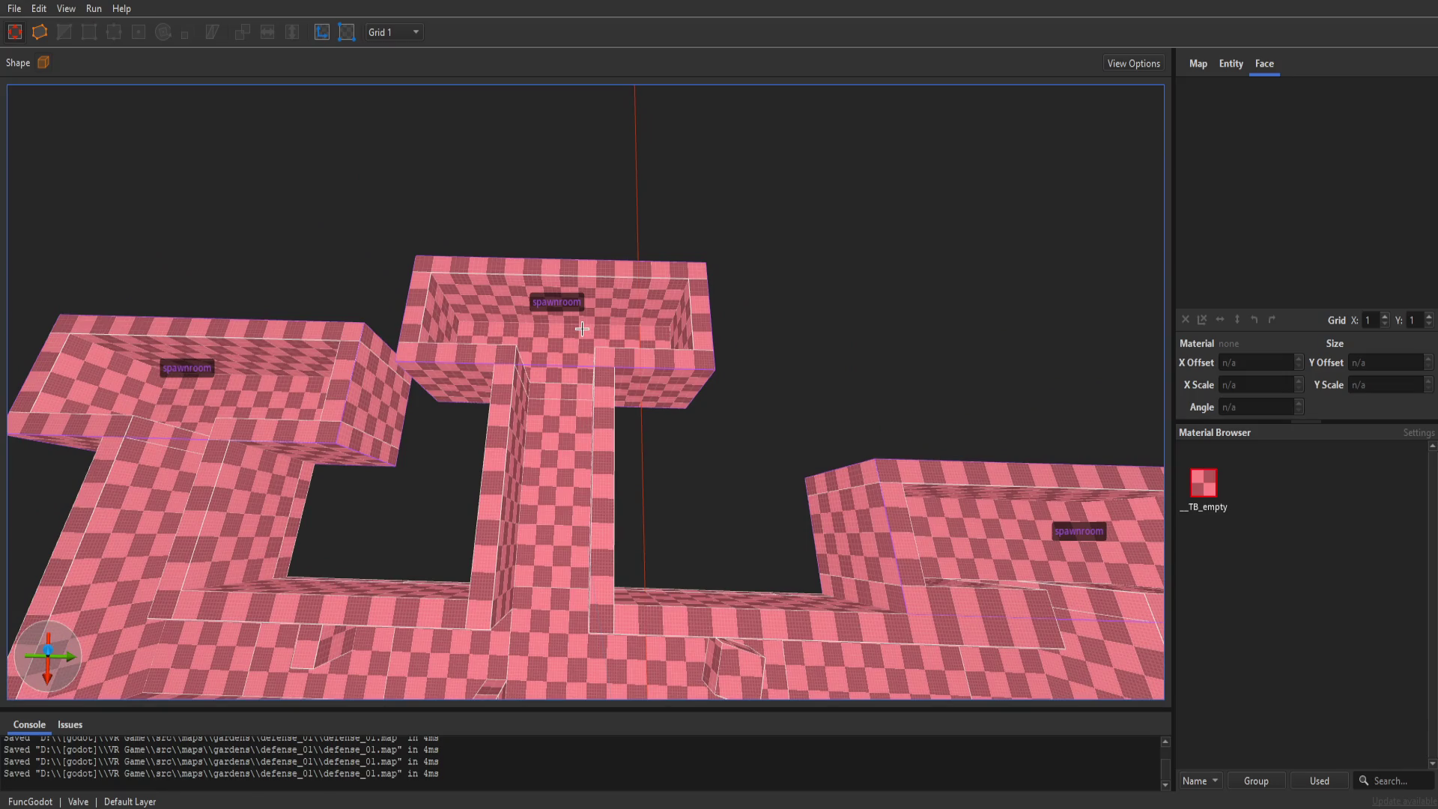
pyautogui.click(582, 328)
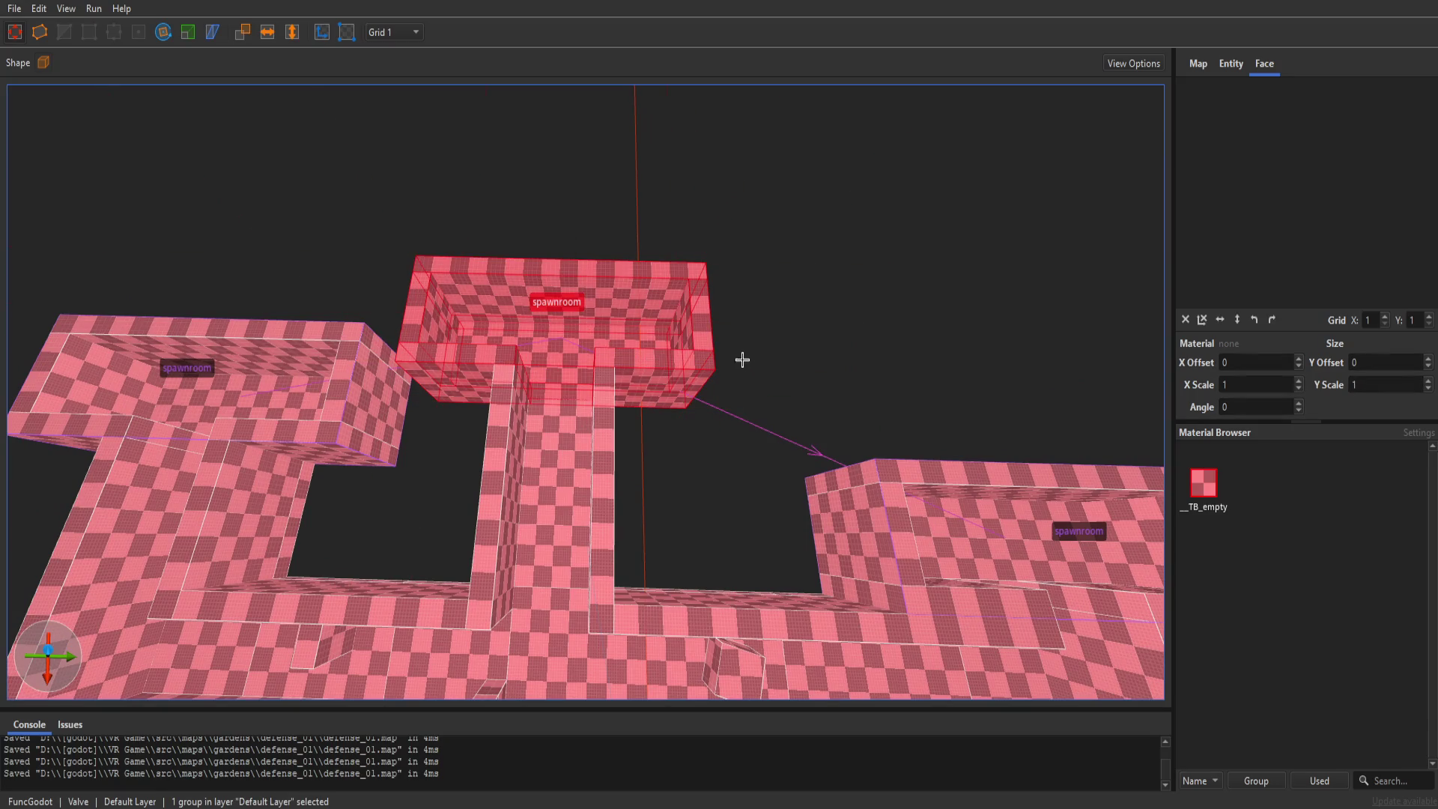
# - Rotate the spawnroom group a quarter turn and shift it 16 units along X
pyautogui.press('r')
pyautogui.moveTo(535, 413); pyautogui.dragTo(488, 417)
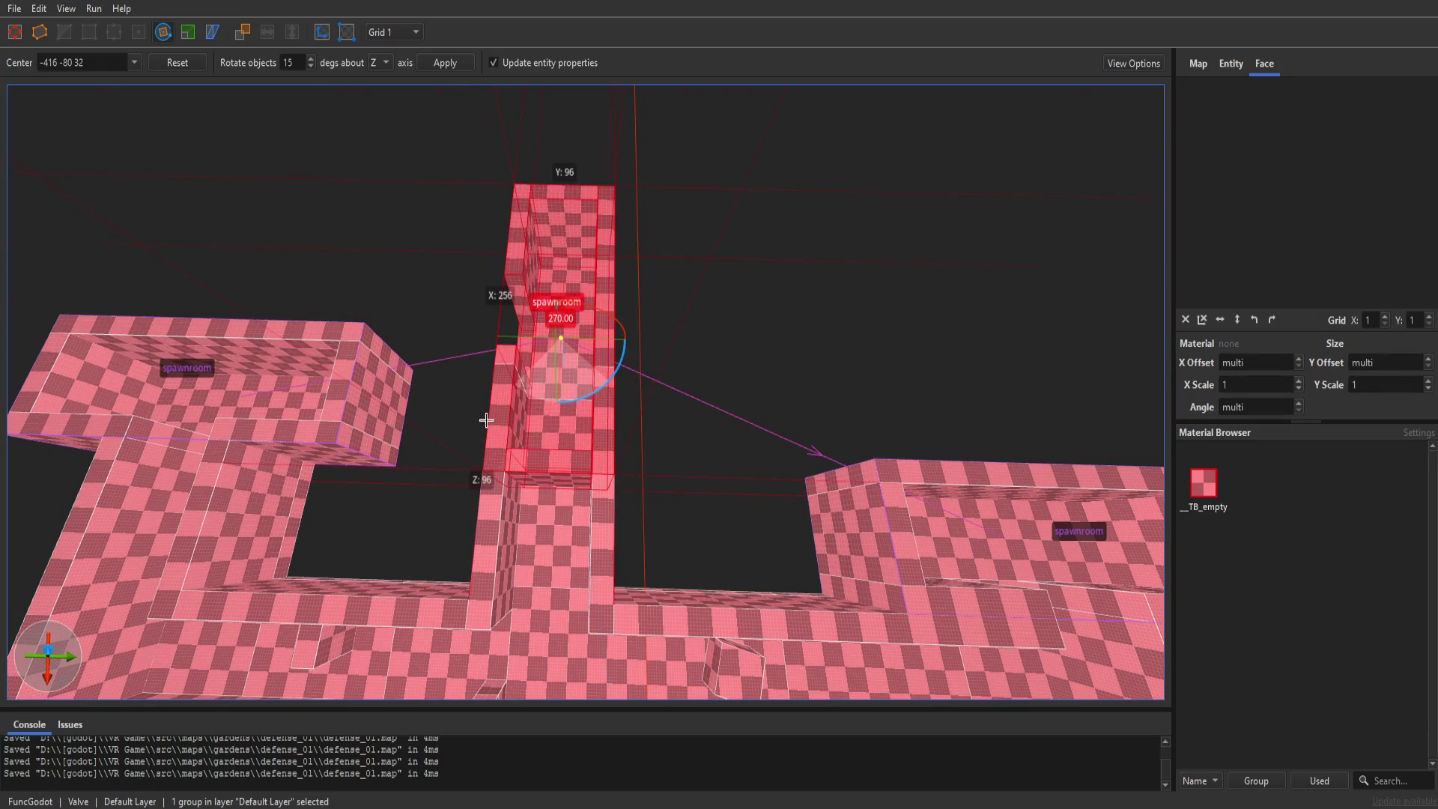
pyautogui.press('r')
pyautogui.moveTo(565, 343)
pyautogui.mouseDown()
pyautogui.moveTo(673, 393)
pyautogui.moveTo(723, 389)
pyautogui.moveTo(583, 366)
pyautogui.mouseUp()
pyautogui.press('Escape')
pyautogui.scroll(2, 684, 402)
pyautogui.press('6')
pyautogui.scroll(3, 583, 366)
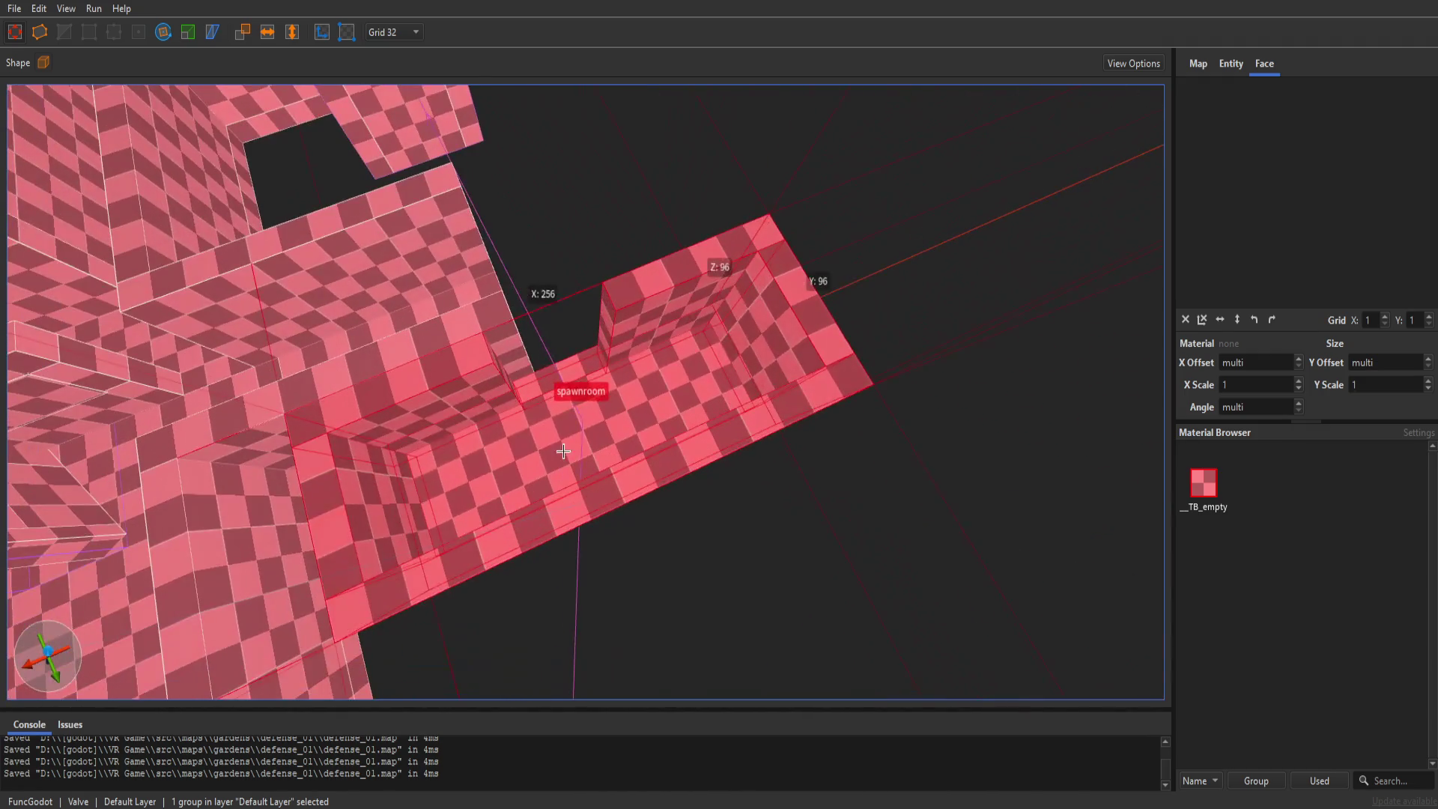
pyautogui.moveTo(606, 429)
pyautogui.mouseDown()
pyautogui.moveTo(588, 434)
pyautogui.moveTo(609, 432)
pyautogui.mouseUp()
pyautogui.press('[')
pyautogui.press(']')
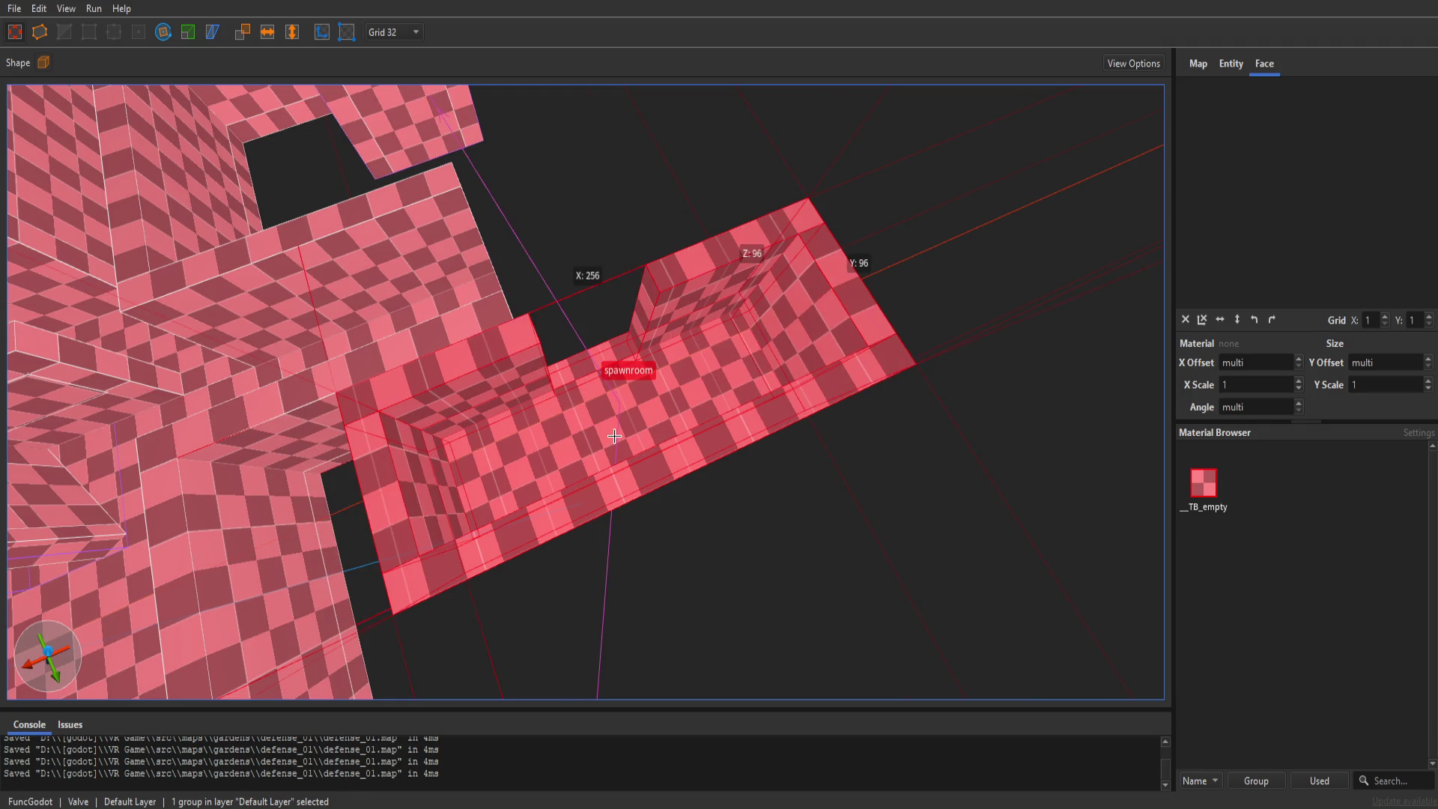
# - Turn the spawnroom brush to 270°, move it 32 units along X, and set grid to 16
pyautogui.press('Up')
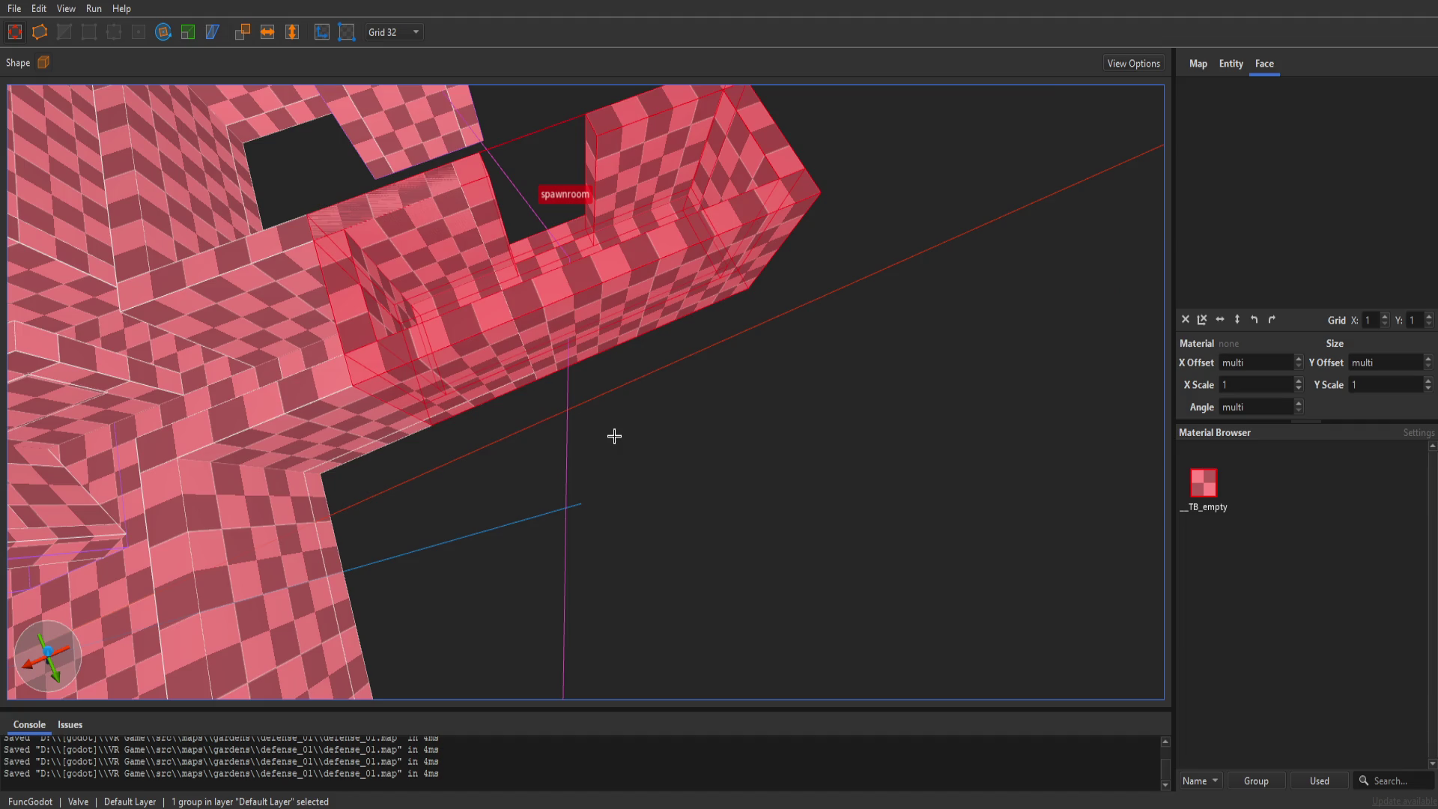
pyautogui.hotkey('alt', 'Left')
pyautogui.hotkey('alt', 'Left')
pyautogui.hotkey('alt', 'Left')
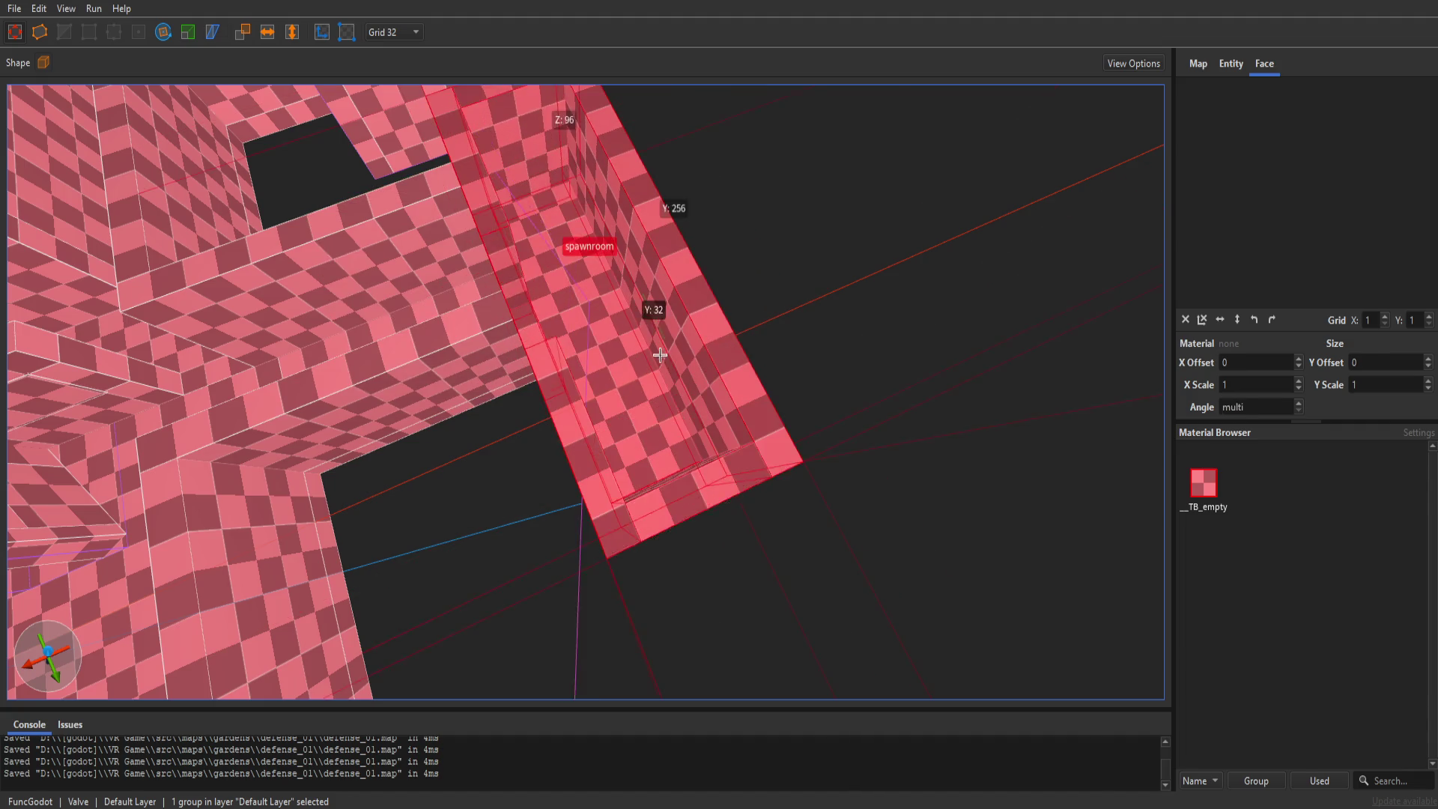
pyautogui.hotkey('alt', 'Left')
pyautogui.press('r')
pyautogui.moveTo(601, 495); pyautogui.dragTo(541, 426)
pyautogui.press('r')
pyautogui.moveTo(690, 409)
pyautogui.mouseDown()
pyautogui.moveTo(555, 459)
pyautogui.moveTo(651, 420)
pyautogui.moveTo(634, 438)
pyautogui.moveTo(632, 418)
pyautogui.mouseUp()
pyautogui.press('[')
pyautogui.hotkey('ctrl', 'u')
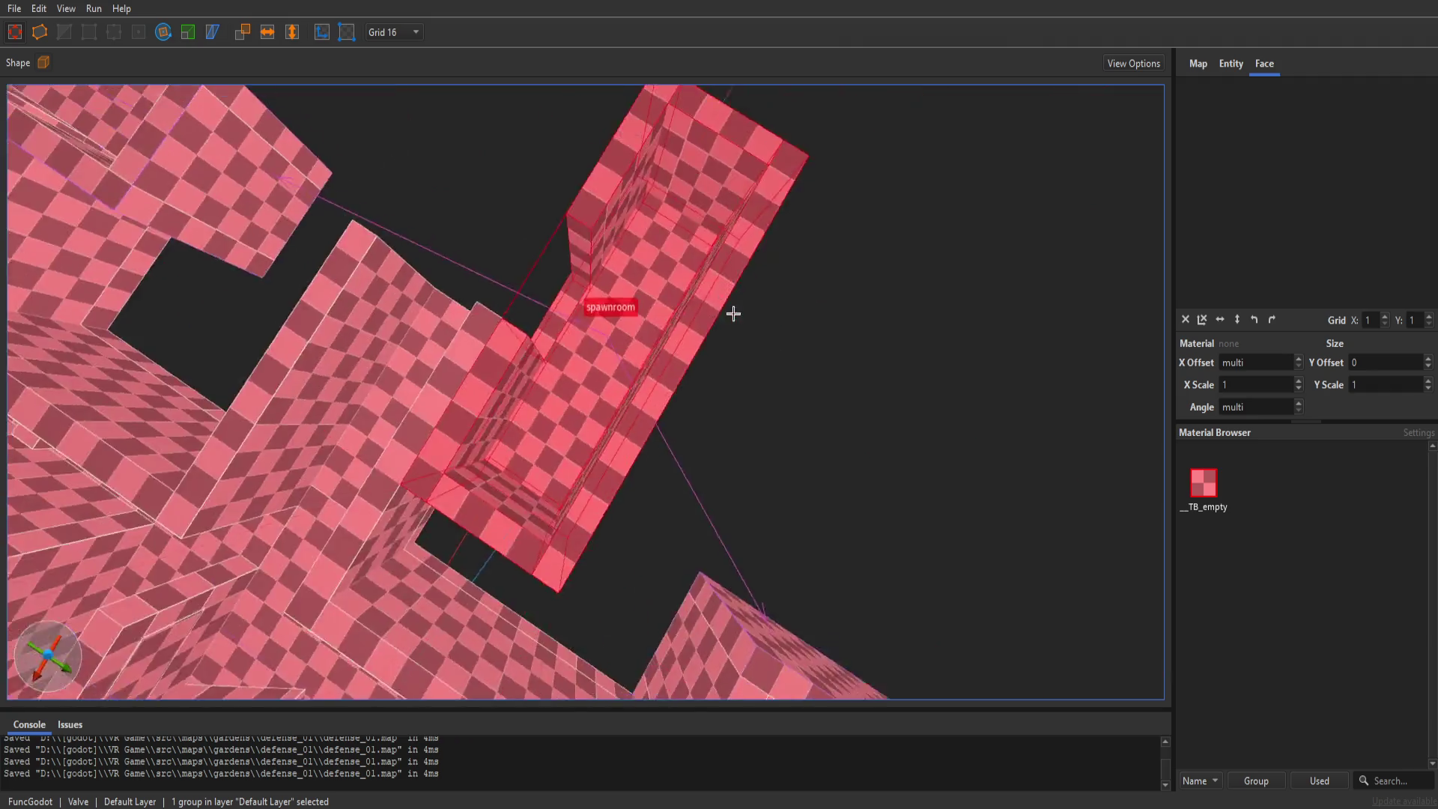
pyautogui.scroll(4, 843, 296)
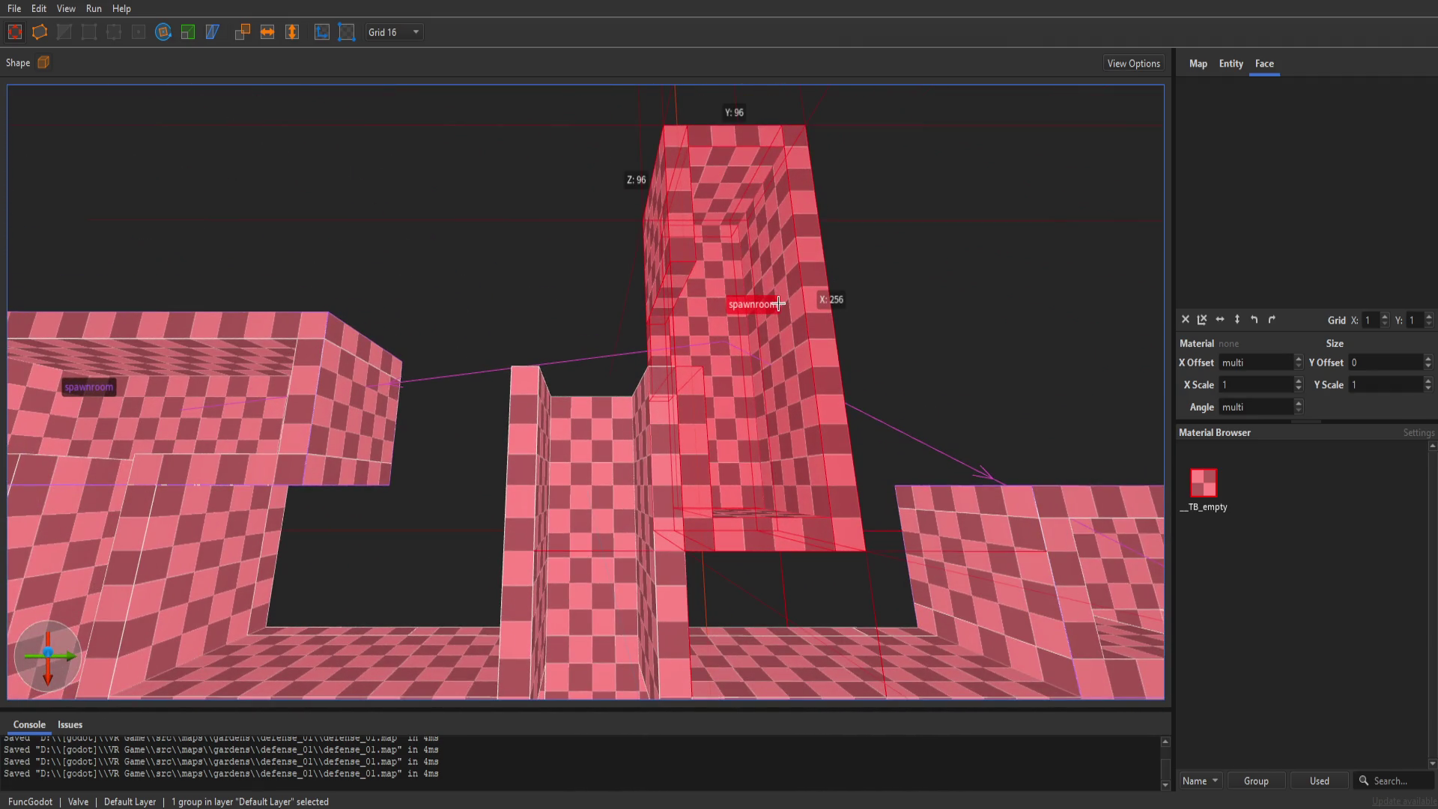
# - Place a rotated copy of the spawnroom brush to the left, facing the other way
pyautogui.moveTo(782, 307)
pyautogui.mouseDown()
pyautogui.moveTo(544, 347)
pyautogui.moveTo(517, 277)
pyautogui.moveTo(420, 257)
pyautogui.moveTo(465, 390)
pyautogui.moveTo(433, 392)
pyautogui.mouseUp()
pyautogui.press('r')
pyautogui.press('r')
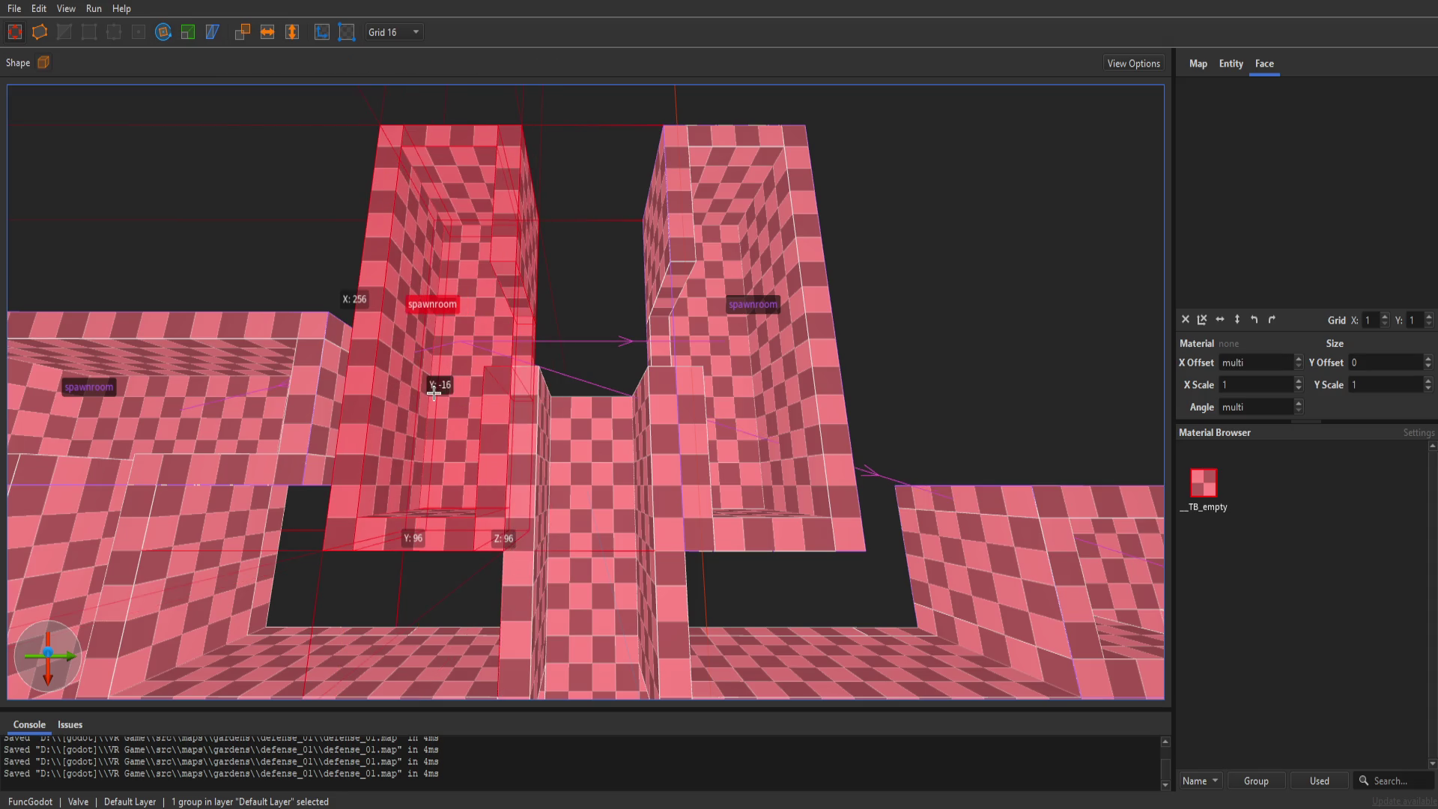
pyautogui.click(824, 299)
pyautogui.click(597, 285)
# - Widen the wall brush next to the gap from 208 to 224
pyautogui.moveTo(610, 296)
pyautogui.mouseDown()
pyautogui.moveTo(763, 250)
pyautogui.moveTo(623, 260)
pyautogui.moveTo(747, 395)
pyautogui.mouseUp()
pyautogui.click(584, 356)
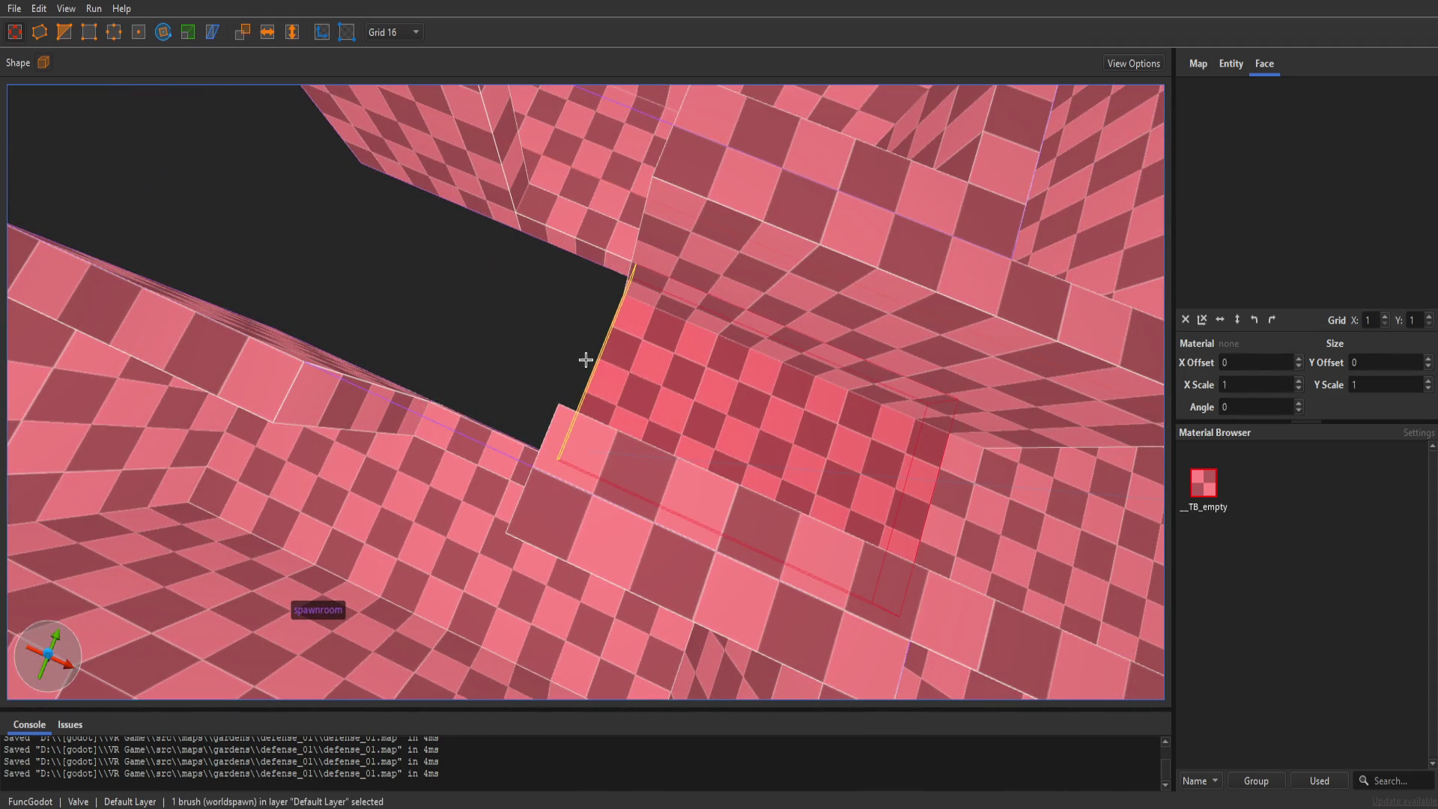
pyautogui.moveTo(481, 340); pyautogui.dragTo(422, 315)
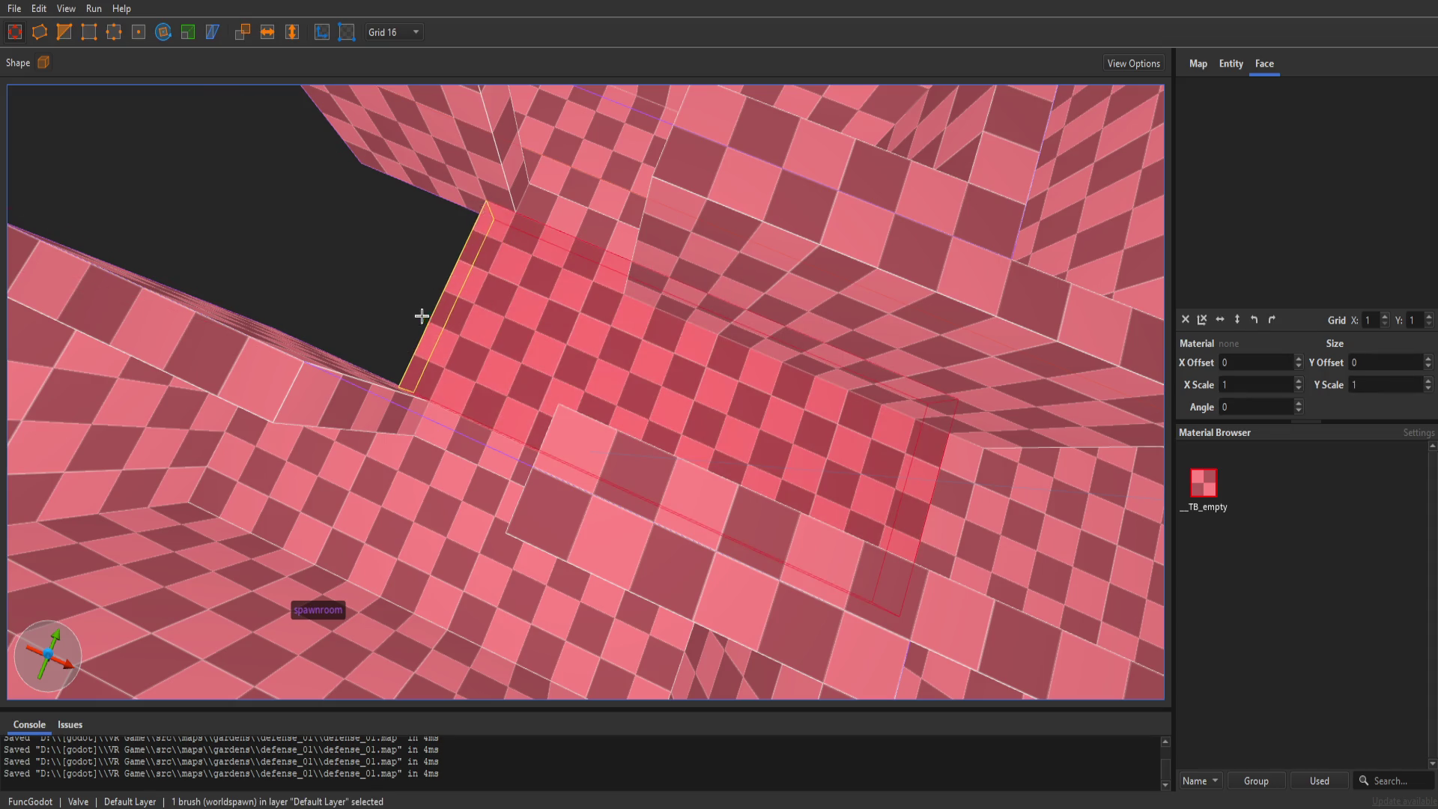
pyautogui.click(421, 315)
# - Draw a thin 16×96×64 brush against the wall
pyautogui.moveTo(408, 386)
pyautogui.mouseDown()
pyautogui.moveTo(420, 375)
pyautogui.moveTo(405, 238)
pyautogui.mouseUp()
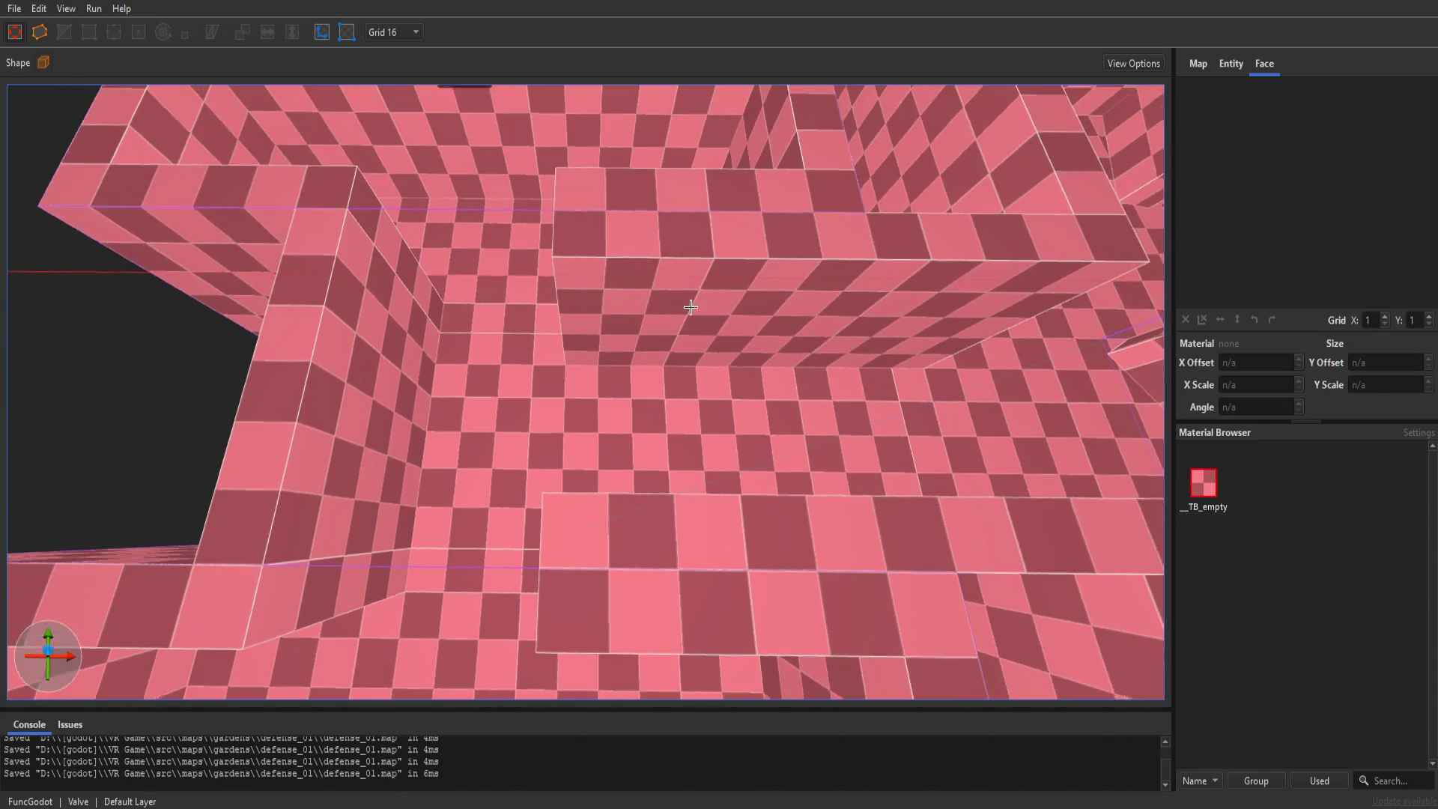
pyautogui.scroll(-10, 690, 306)
pyautogui.hotkey('alt', 'Tab')
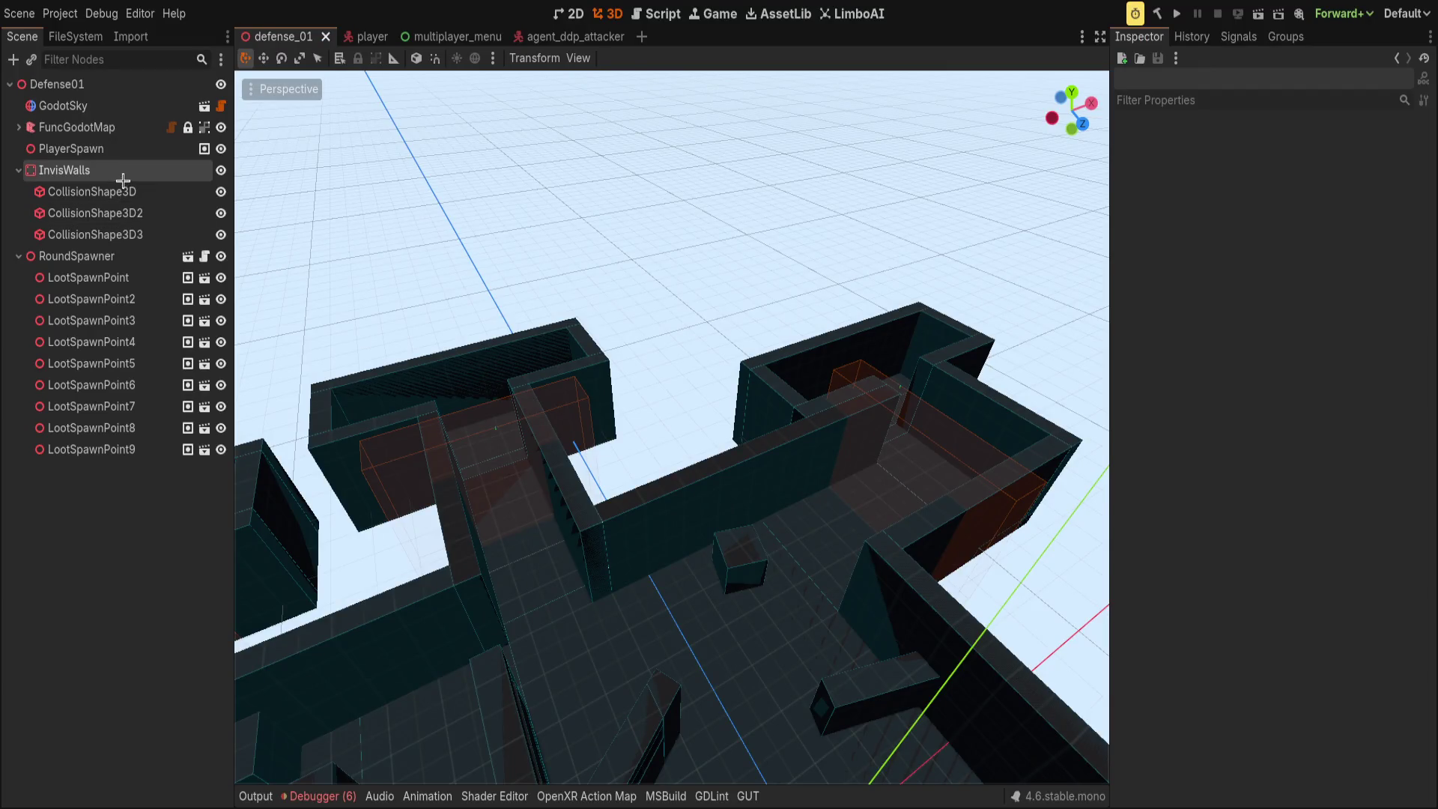
# - Build FuncGodotMap from the updated map, check entity_0_mesh_instance, and save the scene
pyautogui.click(77, 127)
pyautogui.click(1274, 143)
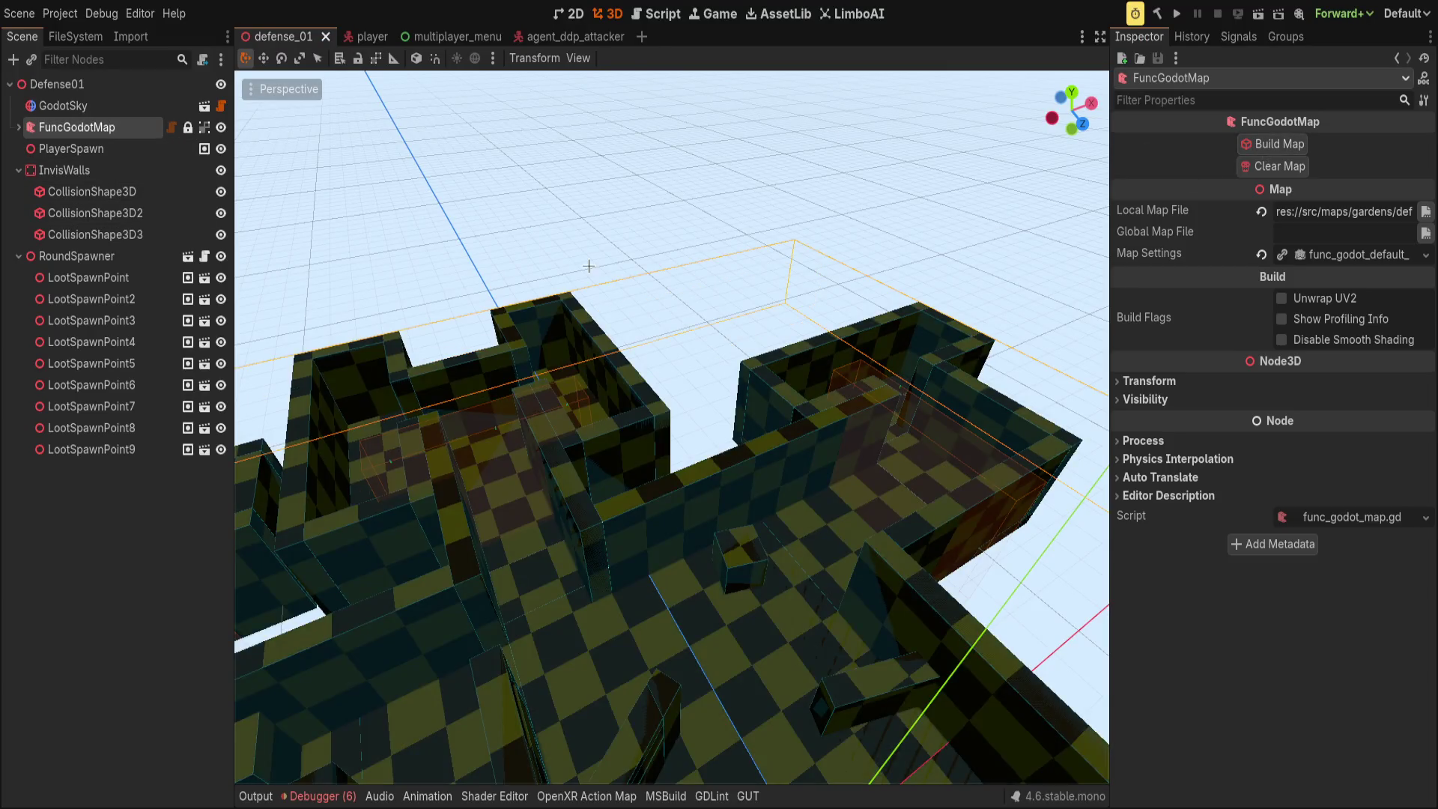
pyautogui.scroll(3, 589, 266)
pyautogui.click(18, 127)
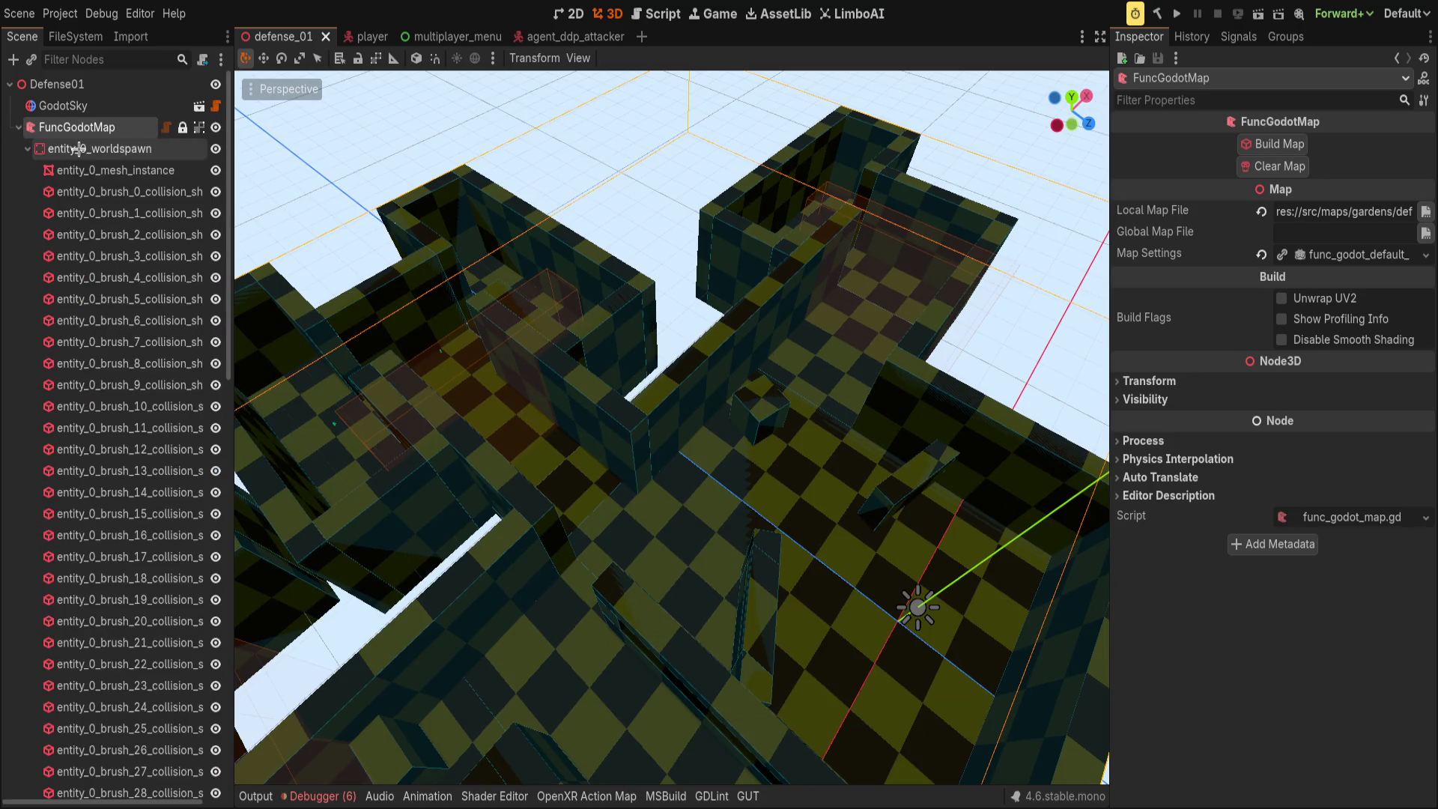
pyautogui.click(113, 170)
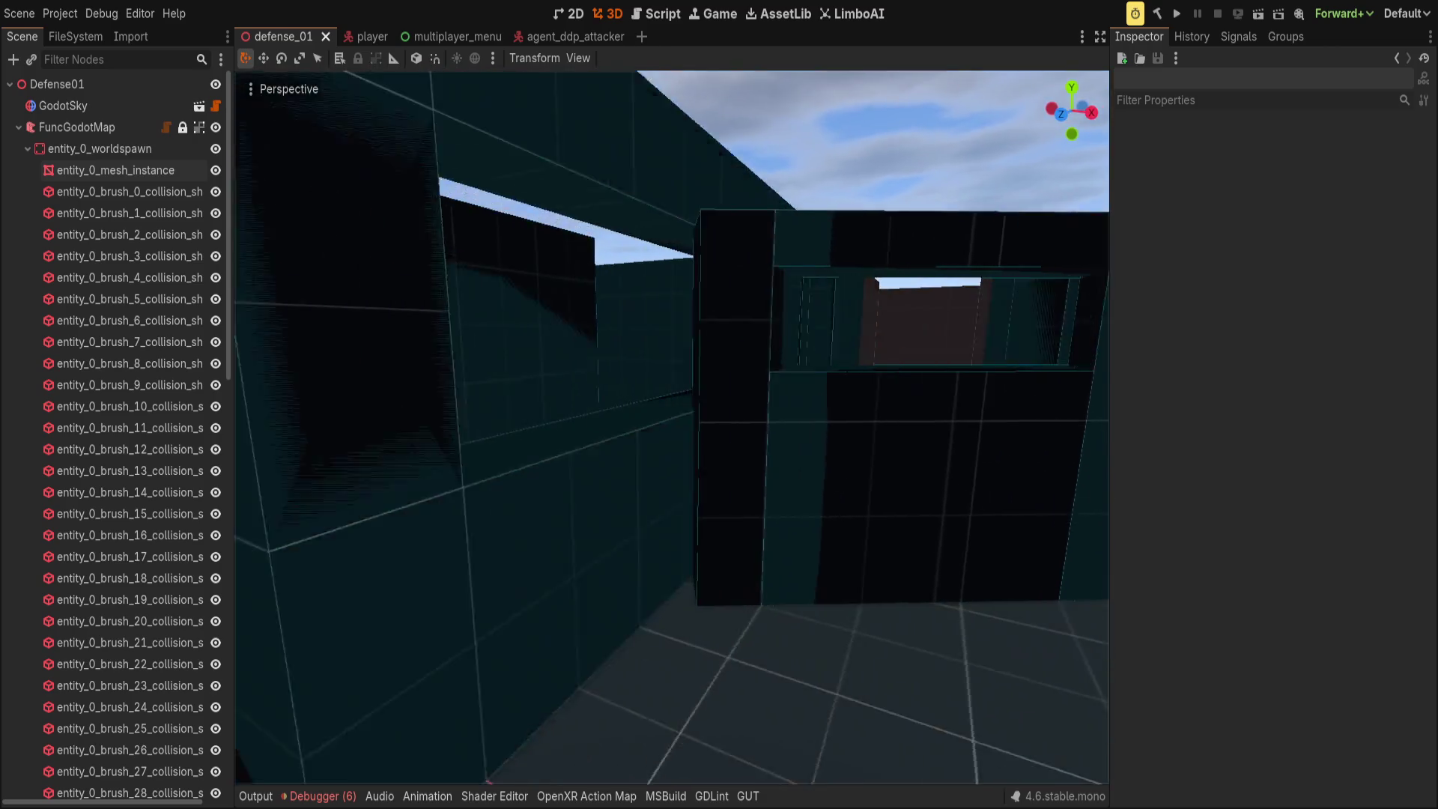
pyautogui.hotkey('ctrl', 's')
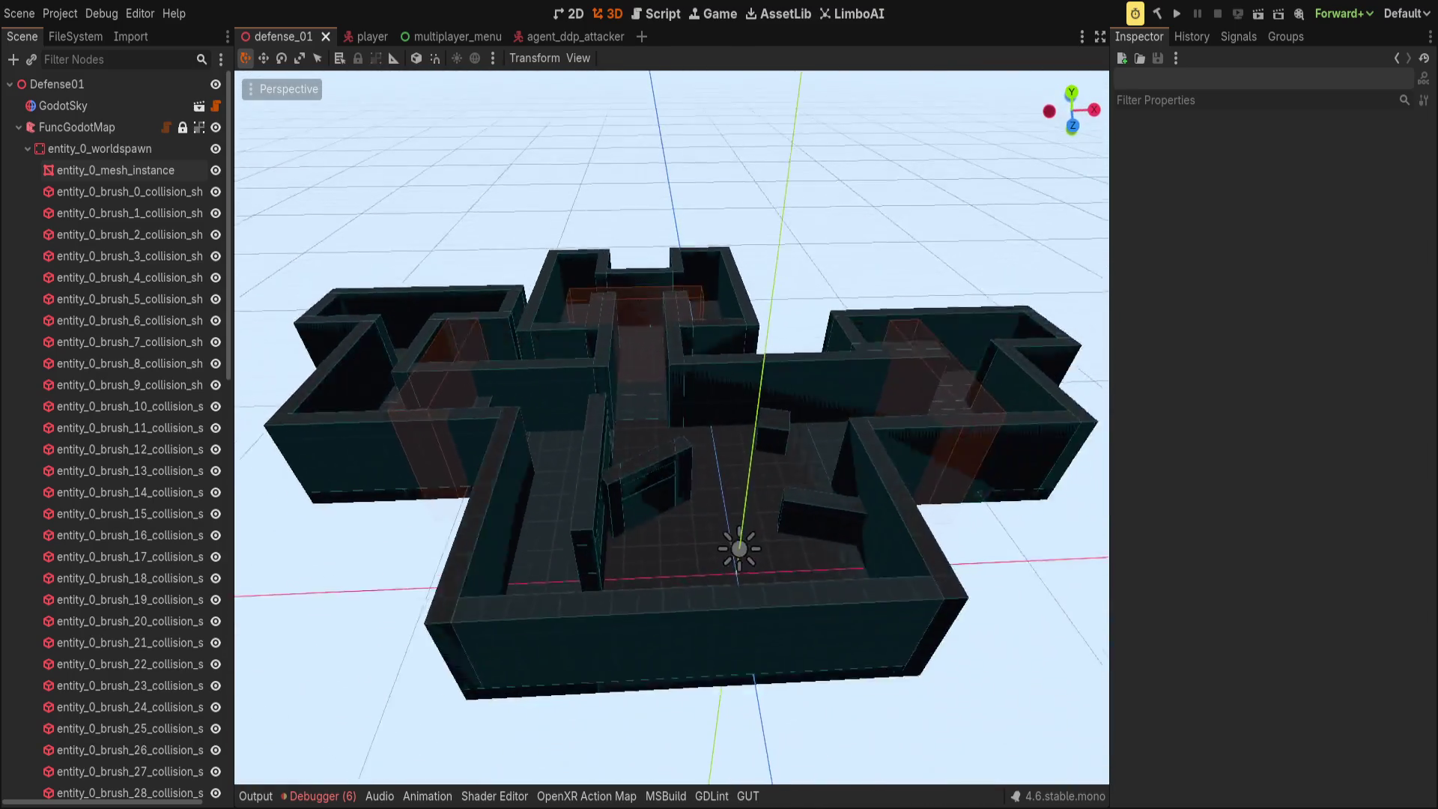
# - Fold the entity_0_worldspawn, FuncGodotMap and InvisWalls branches and orbit around the level
pyautogui.click(23, 149)
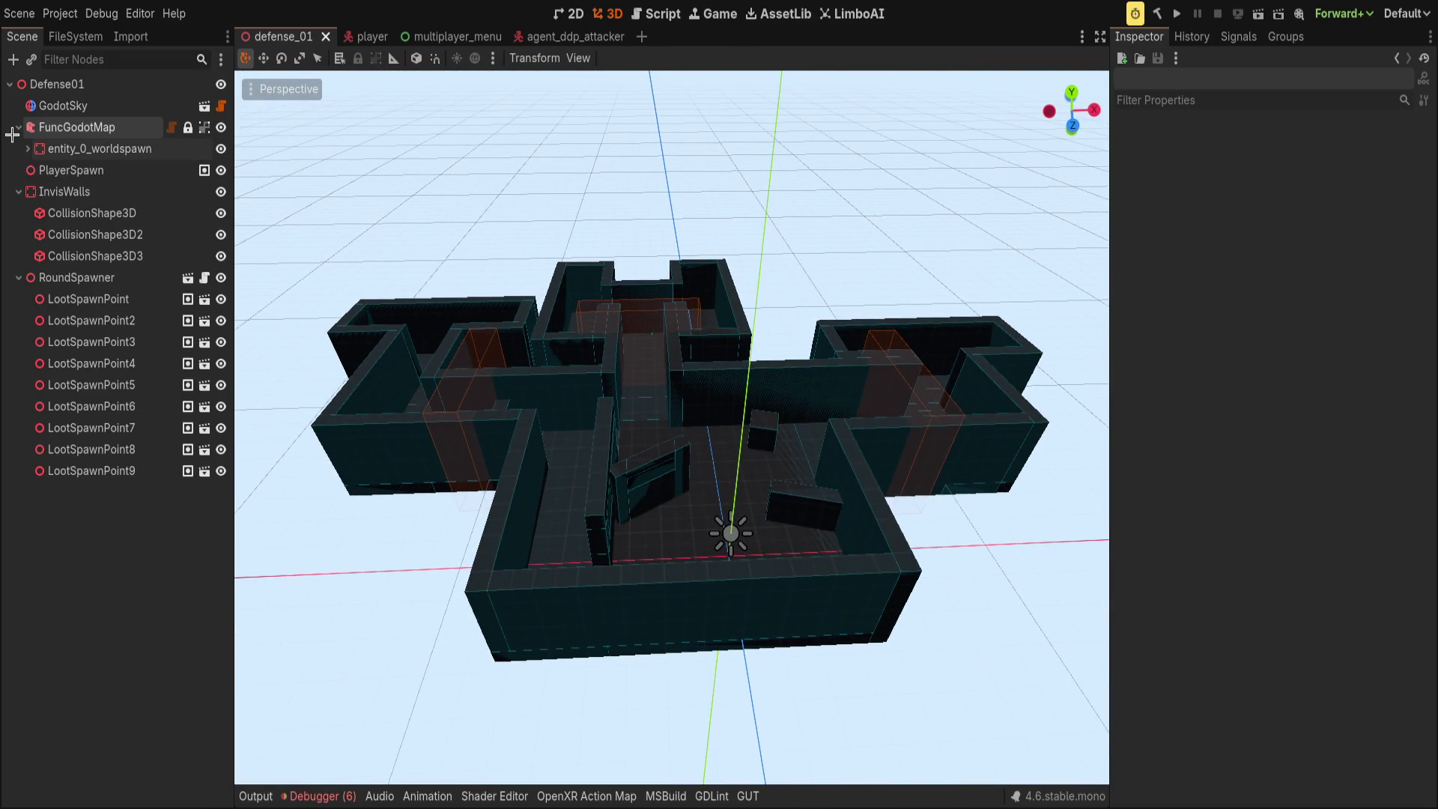
pyautogui.click(18, 128)
pyautogui.click(19, 170)
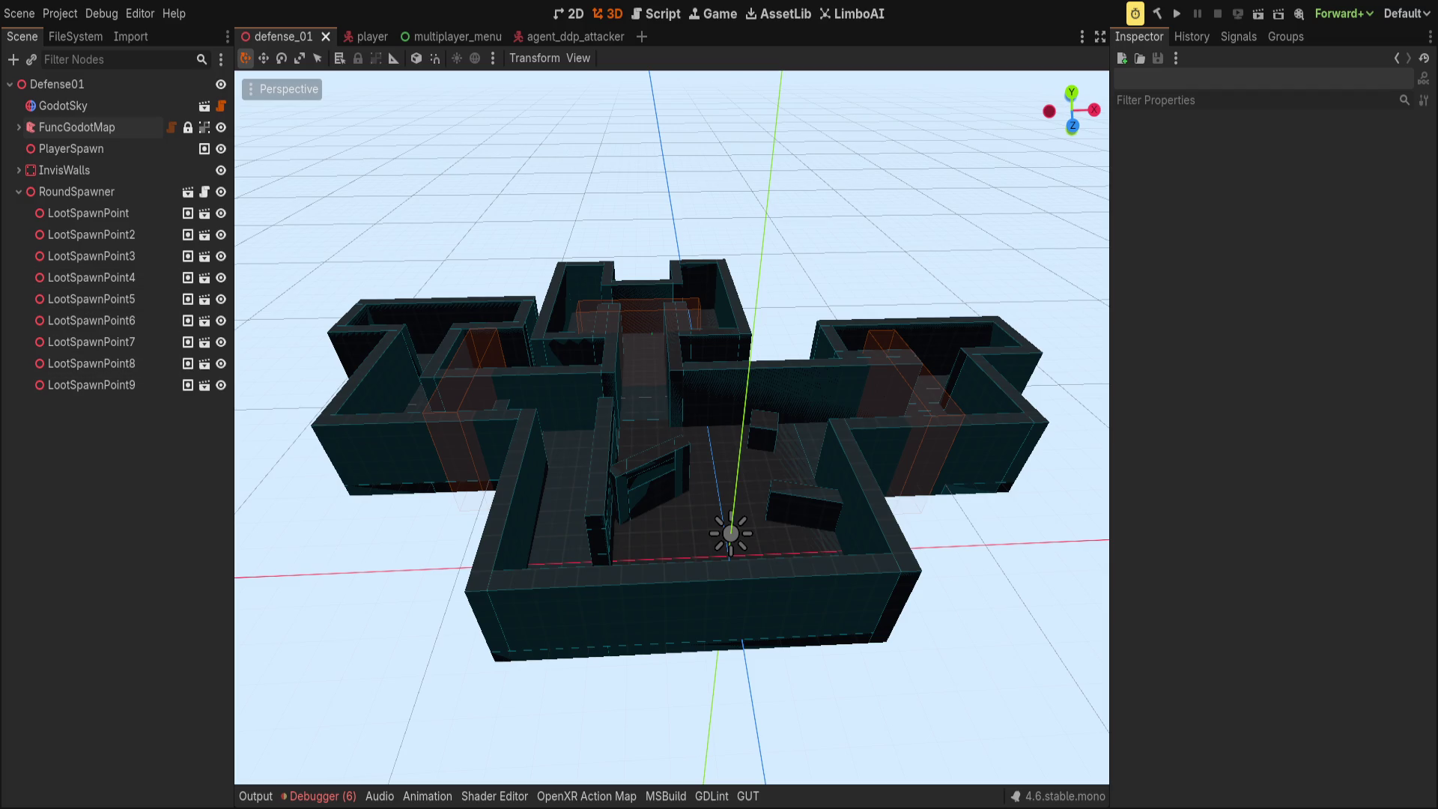
pyautogui.scroll(10, 577, 386)
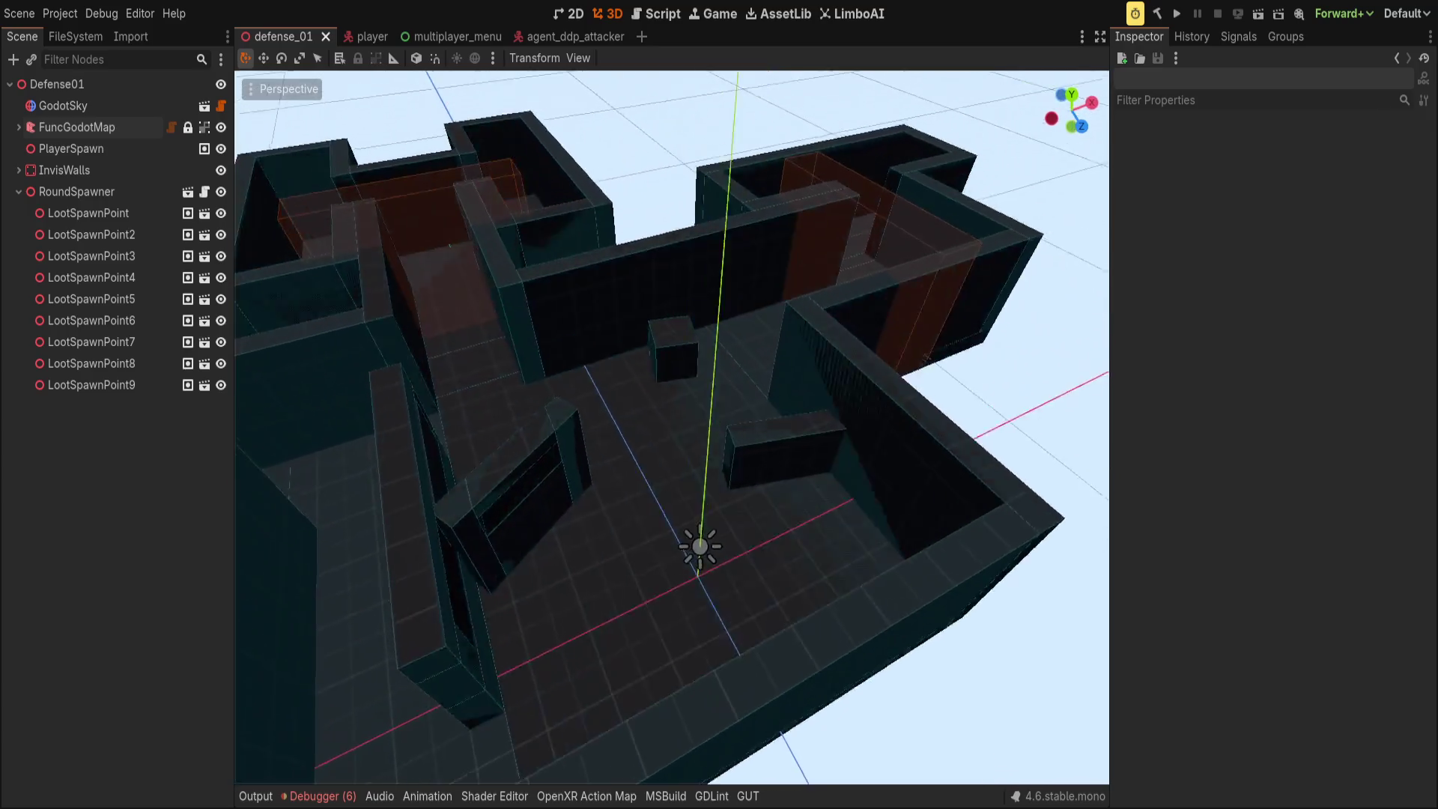
pyautogui.scroll(-5, 672, 428)
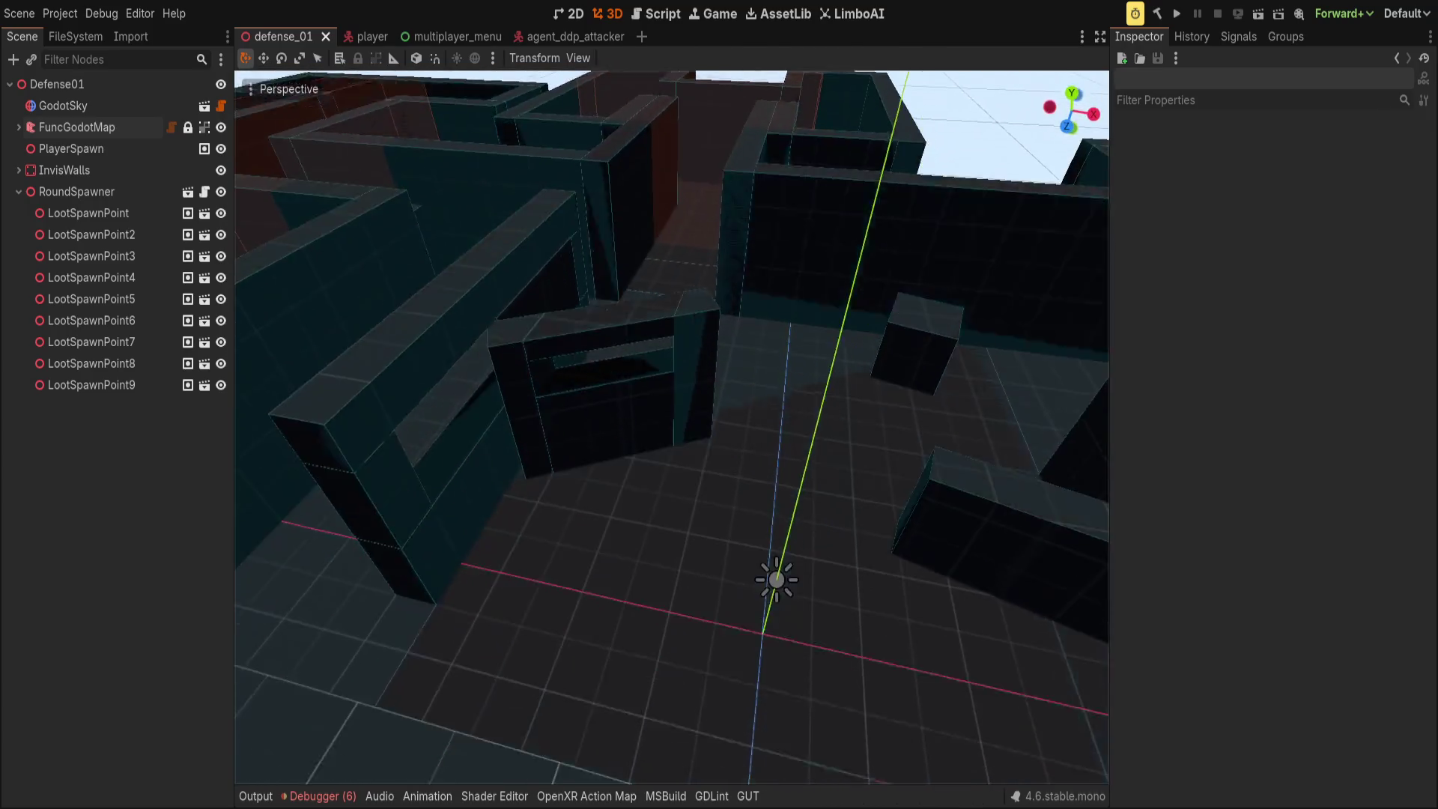
pyautogui.moveTo(639, 389); pyautogui.dragTo(639, 388)
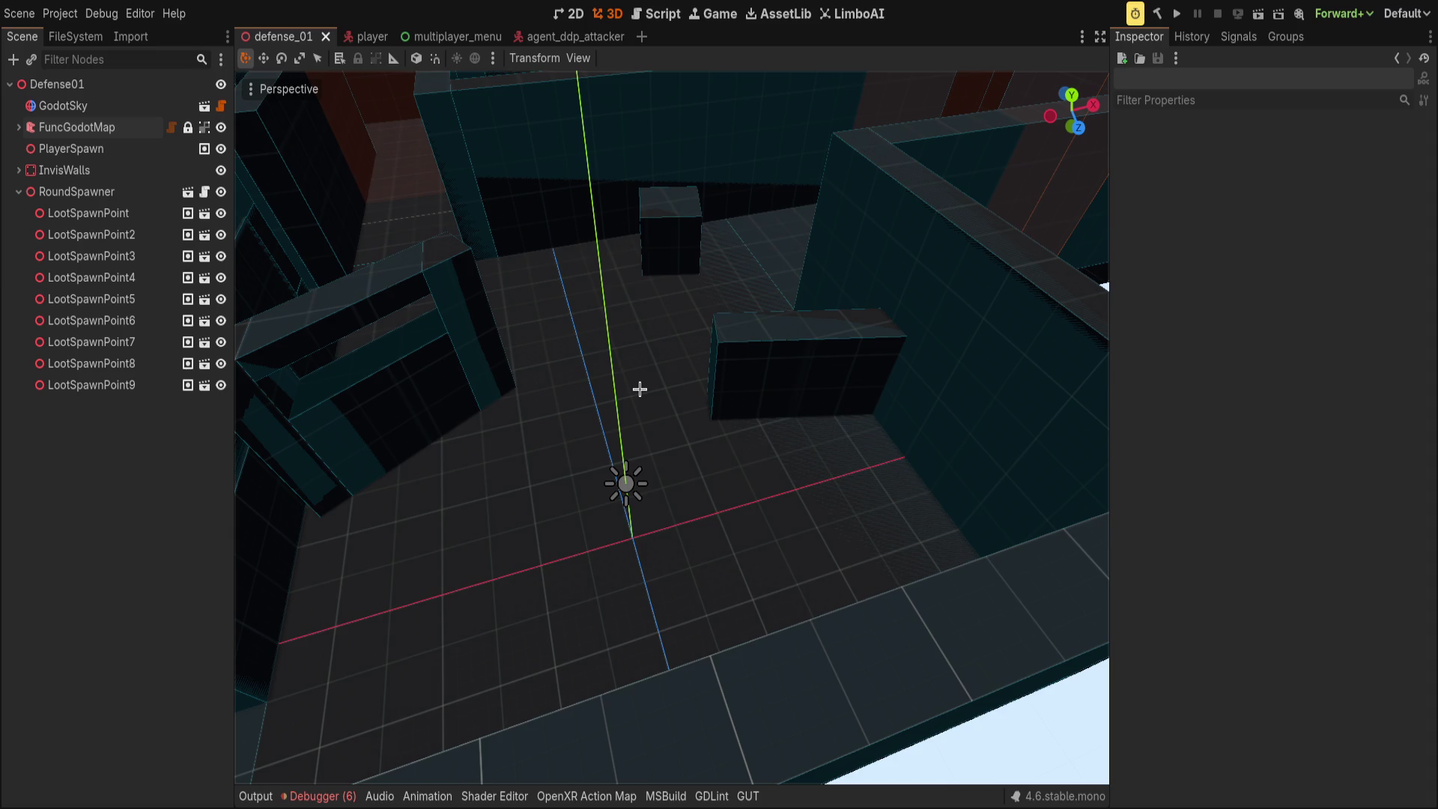
# - Delete the PlayerSpawn node from Defense01 and save the scene
pyautogui.click(18, 191)
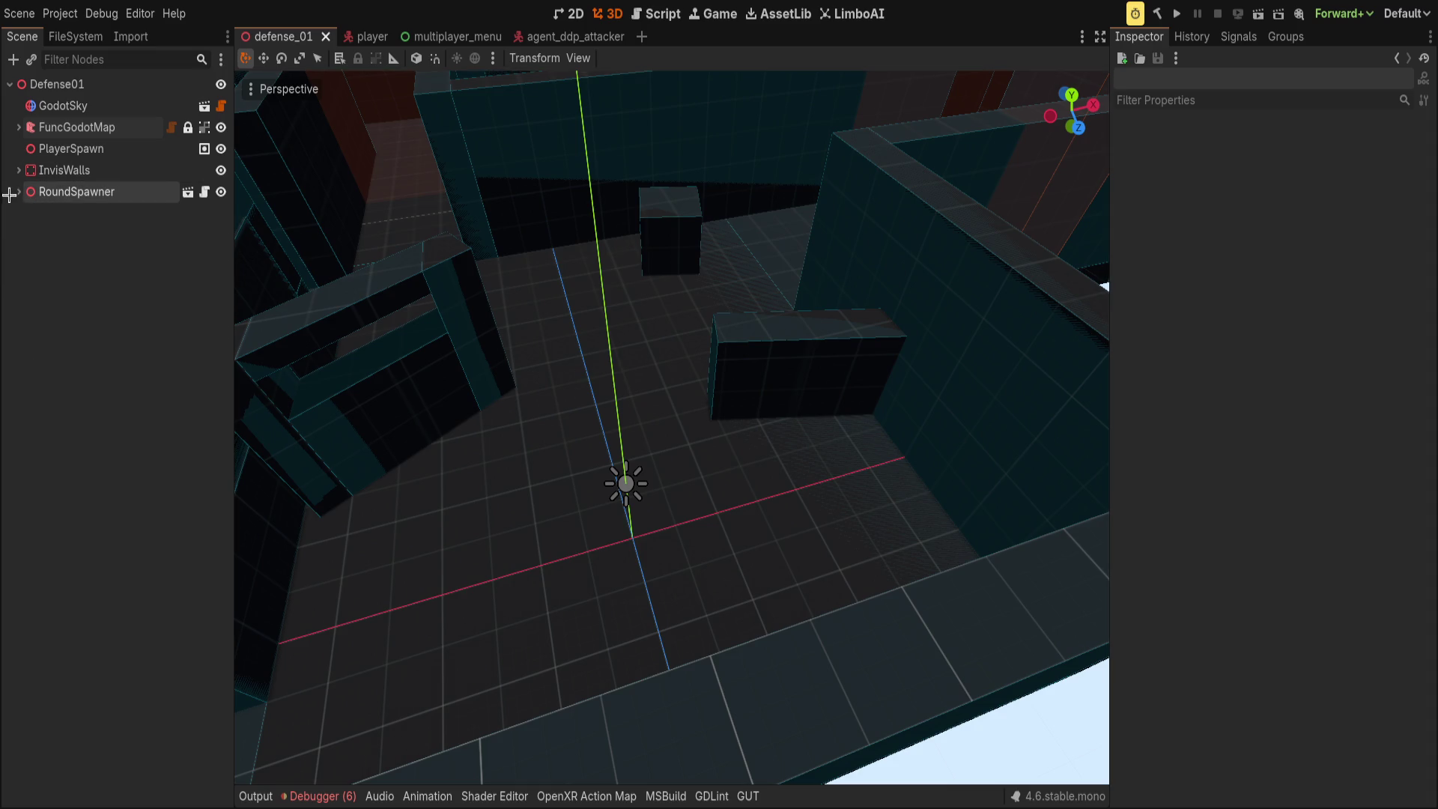
pyautogui.click(60, 83)
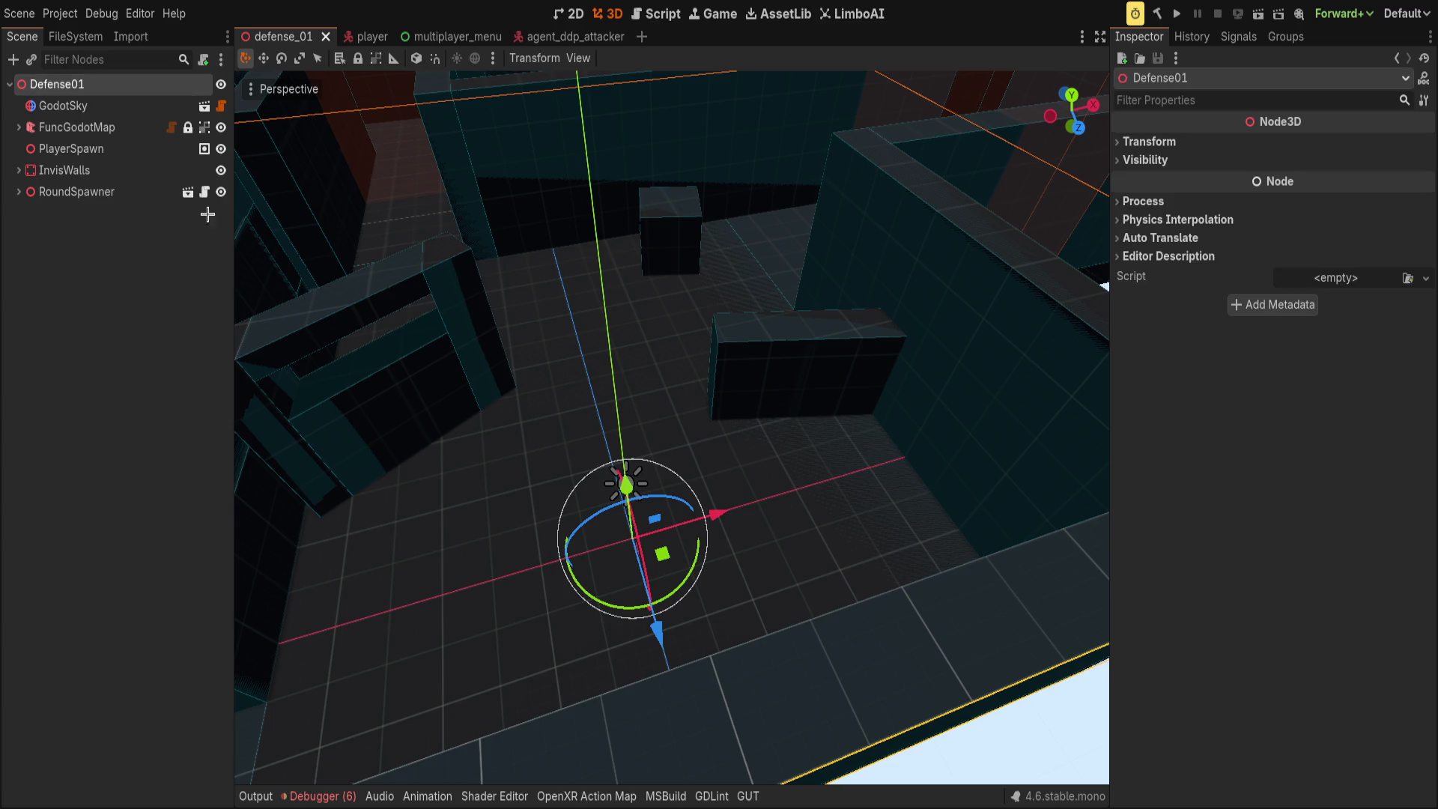
pyautogui.click(114, 148)
pyautogui.press('Delete')
pyautogui.hotkey('ctrl', 's')
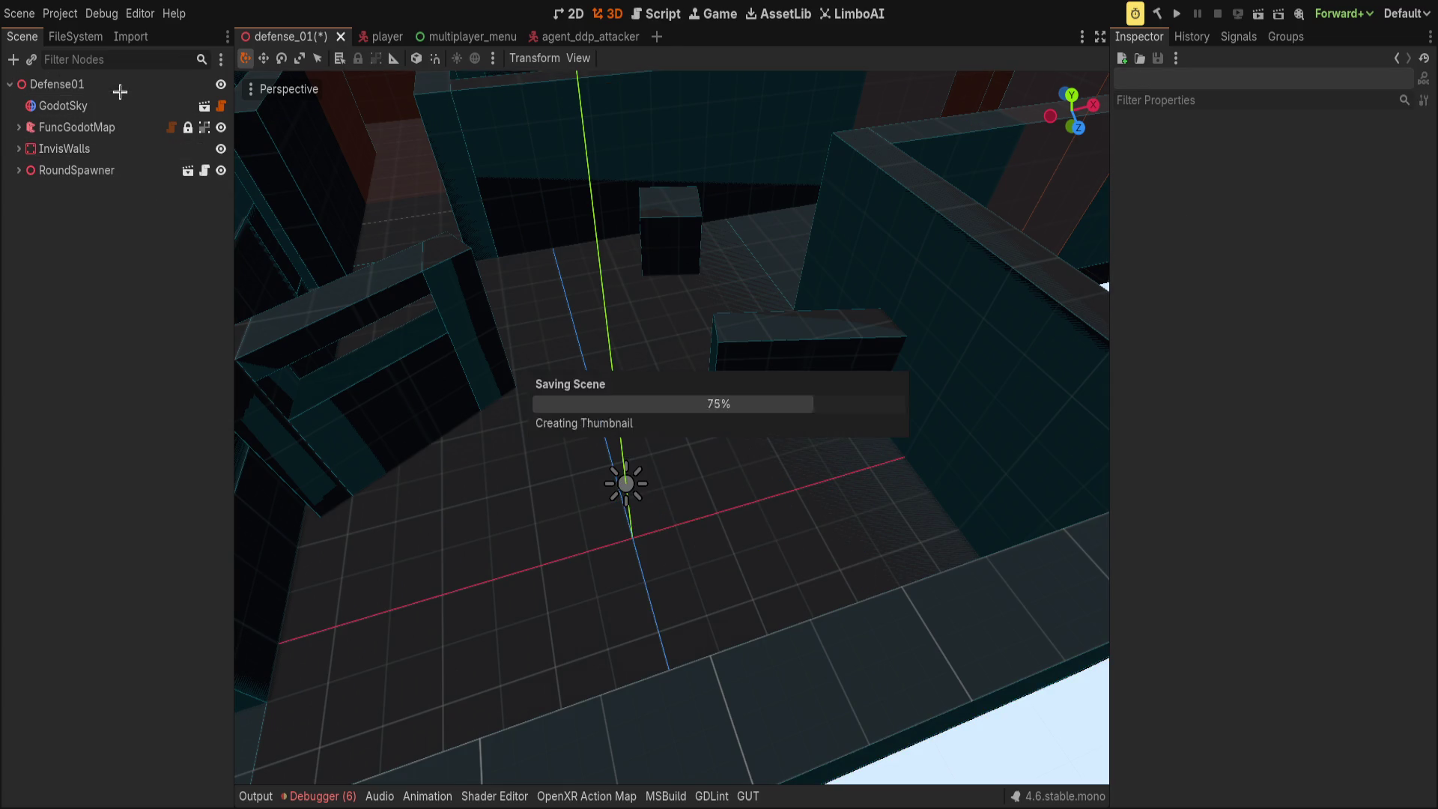
# - Add a Node3D child under Defense01 named EnemyAttractor
pyautogui.click(126, 84)
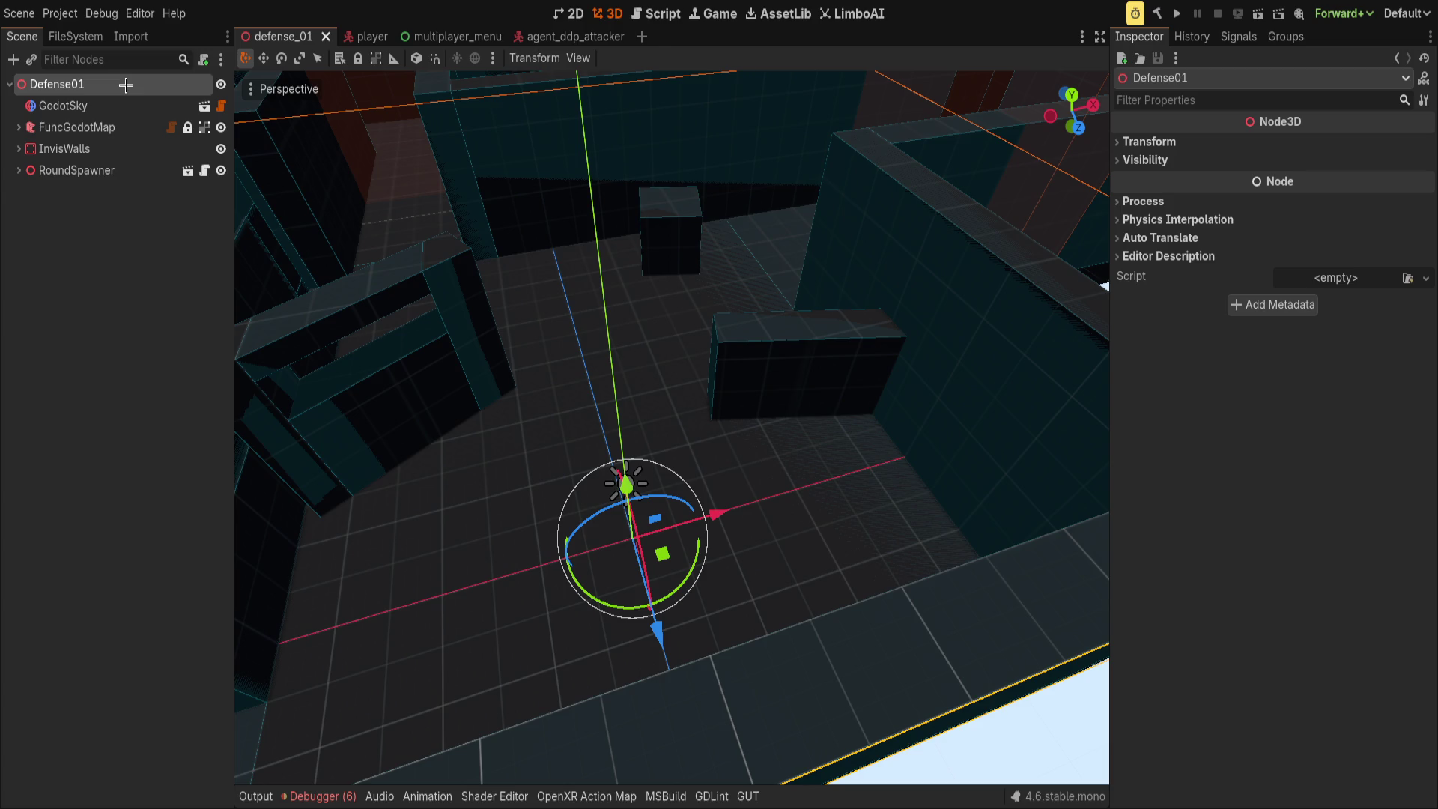
pyautogui.hotkey('ctrl', 'a')
pyautogui.press('Return')
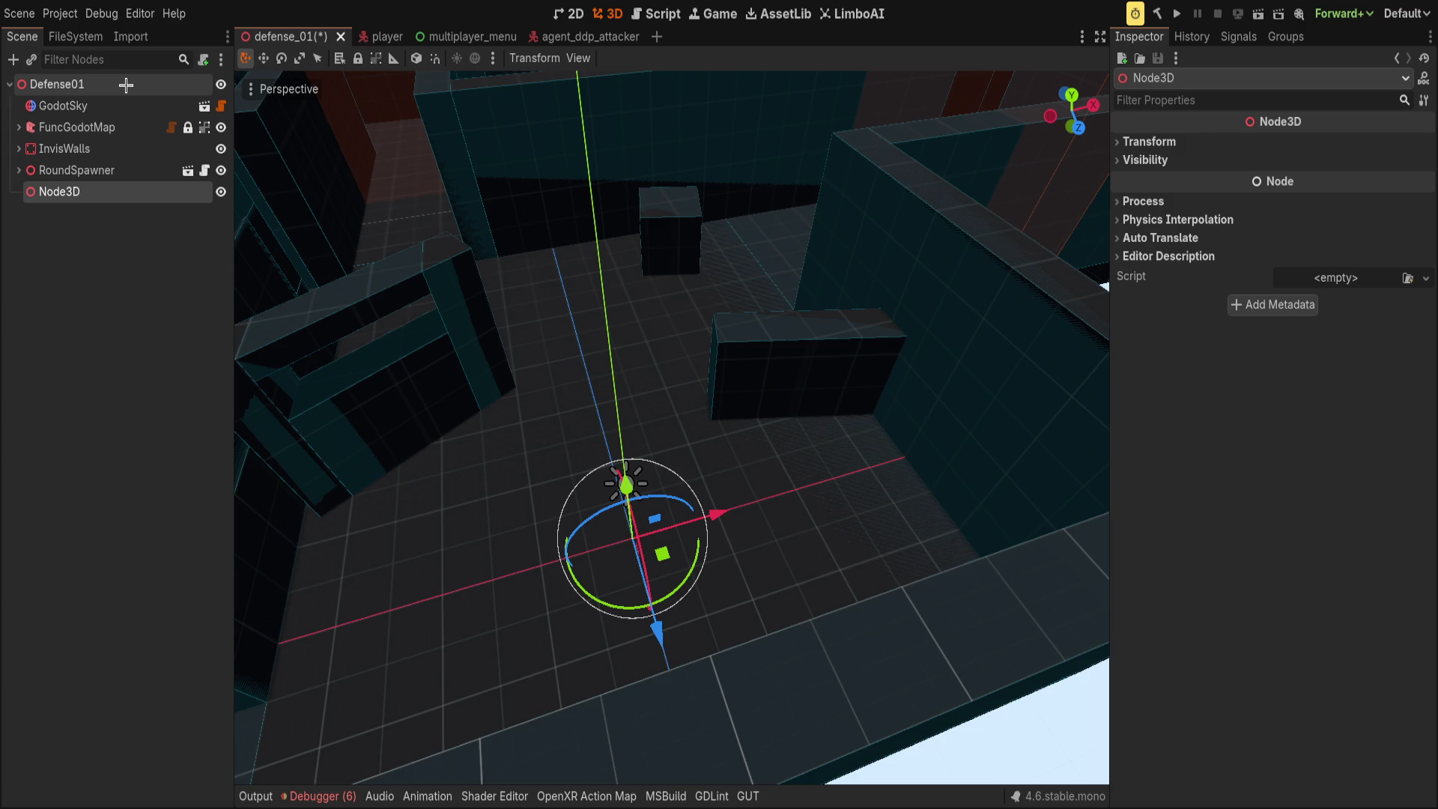
pyautogui.press('F2')
pyautogui.write('EnemyAttractor')
pyautogui.press('Return')
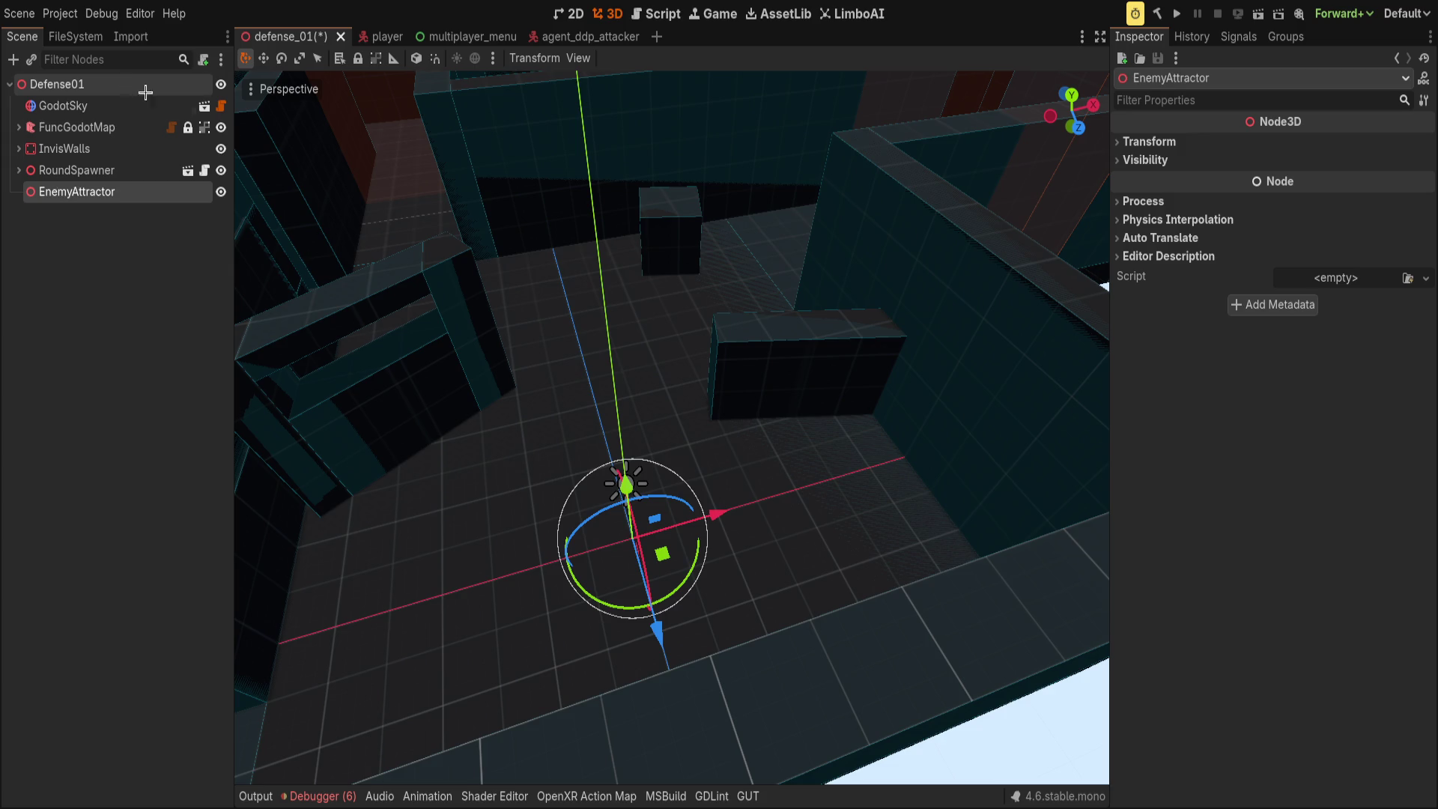
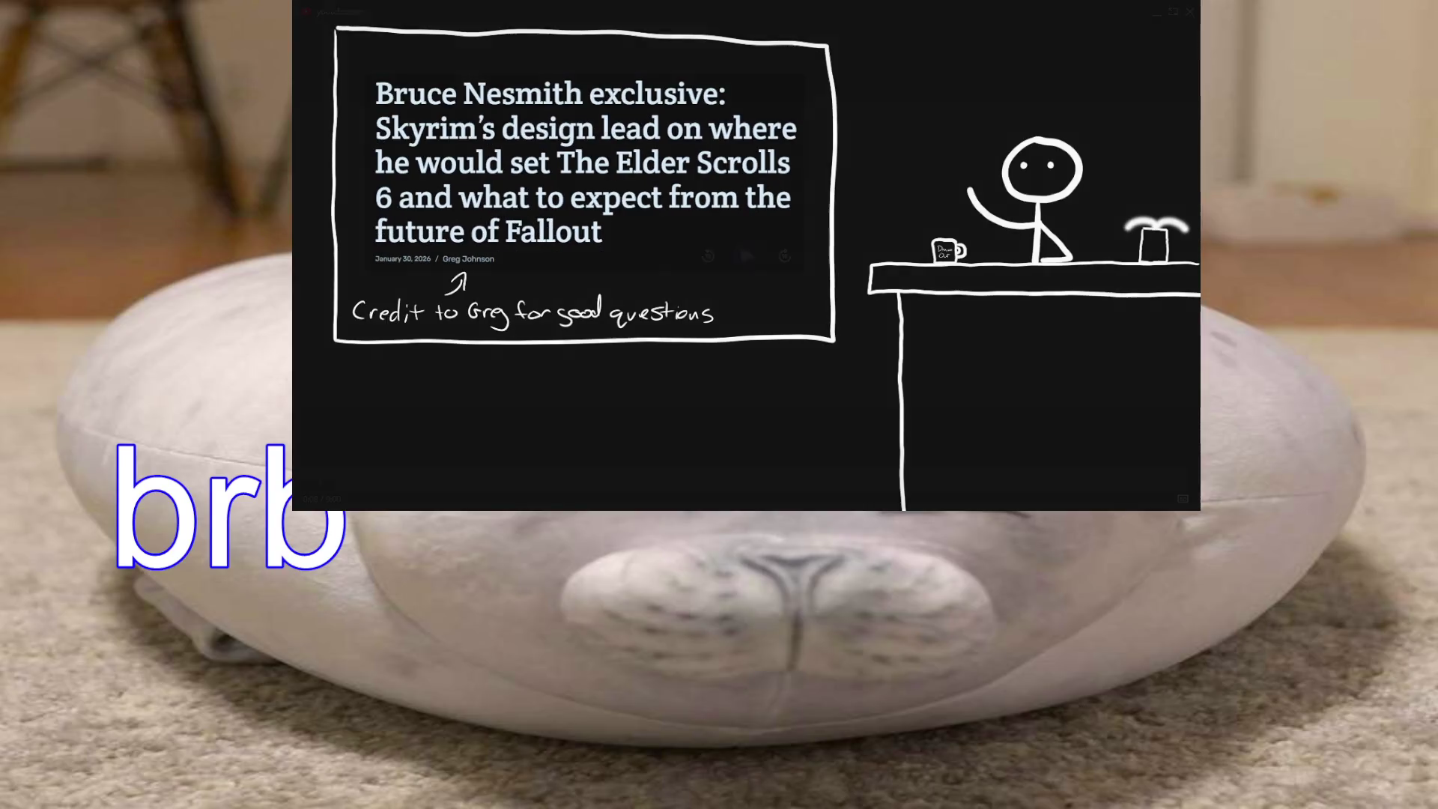
# - Keep the Elder Scrolls 6 video paused at 0:06 in the pop-out player over the brb scene
pyautogui.moveTo(1098, 237)
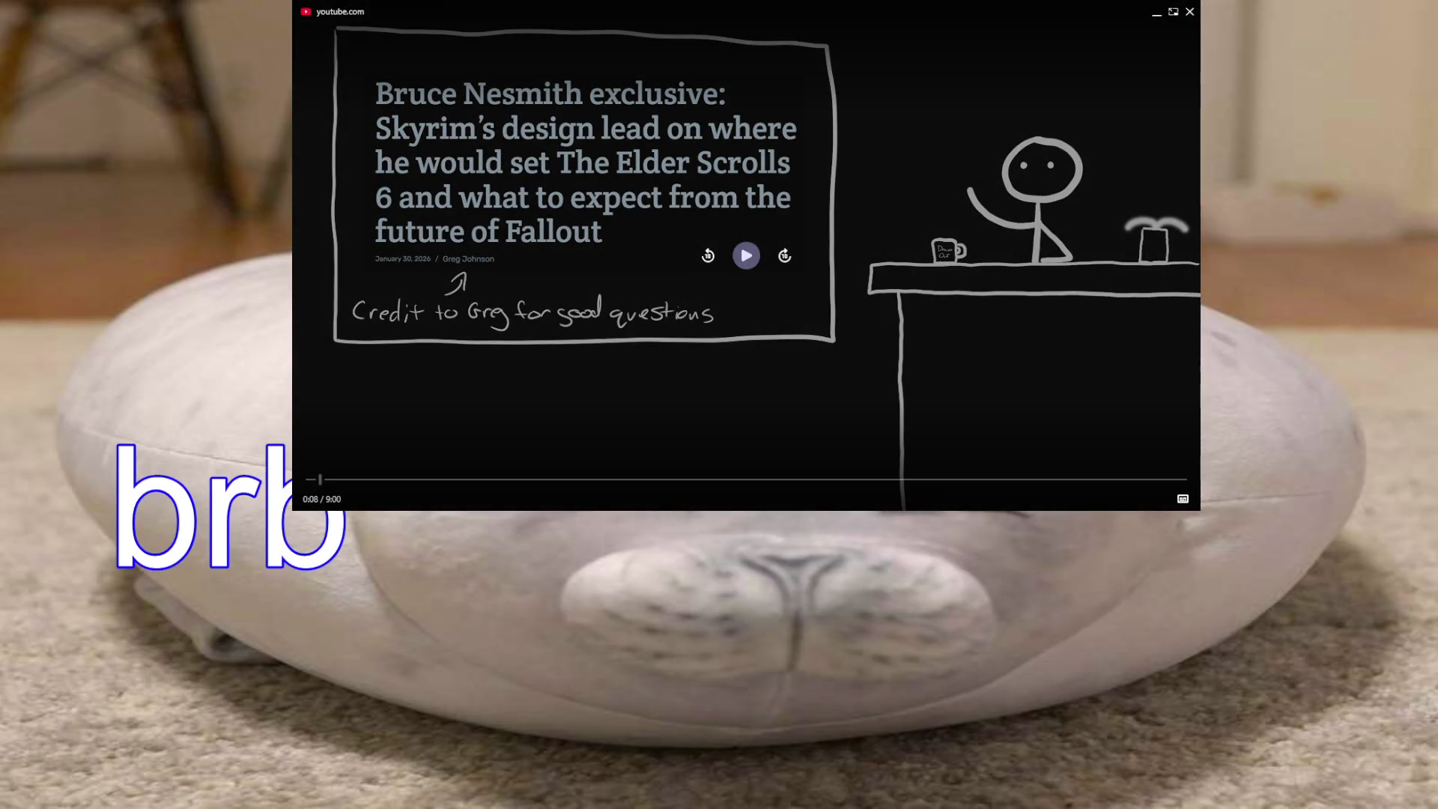